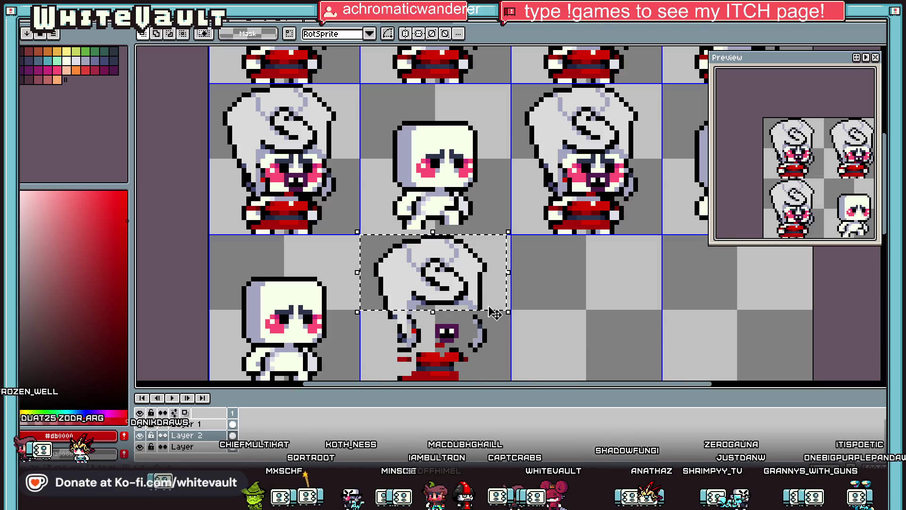
Select the helmet in the lower cell and move it onto the bare second-row character
{"action": "left_click_drag", "start_coordinate": [374, 312], "coordinate": [427, 353]}
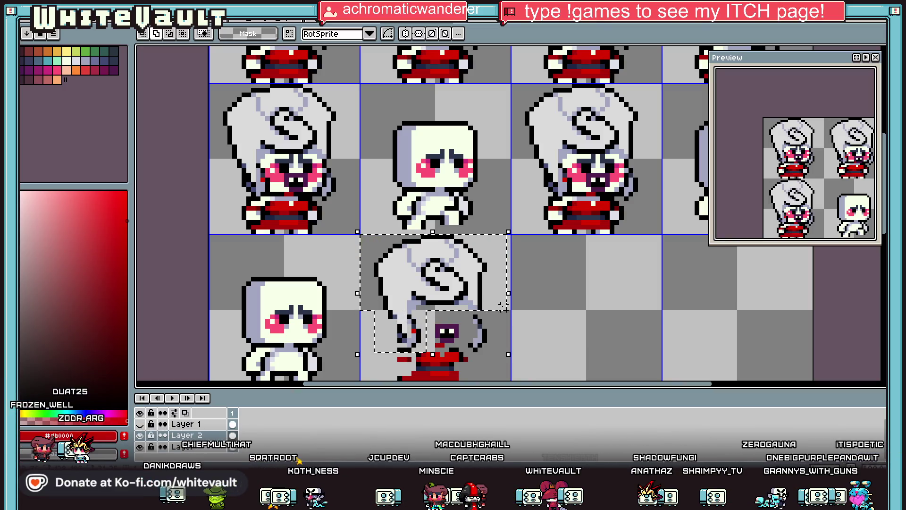
{"action": "left_click_drag", "start_coordinate": [469, 282], "coordinate": [521, 353]}
{"action": "scroll", "coordinate": [483, 299], "scroll_direction": "down", "scroll_amount": 1}
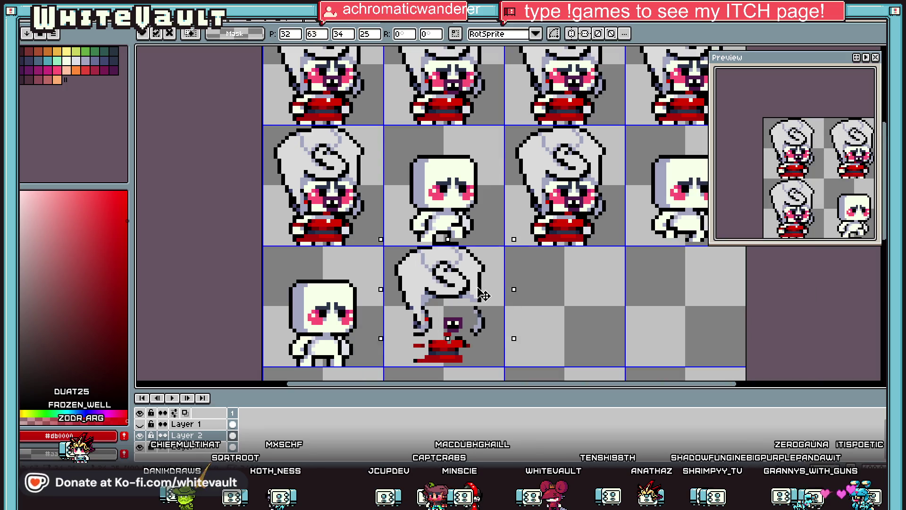
{"action": "left_click_drag", "start_coordinate": [483, 299], "coordinate": [491, 178]}
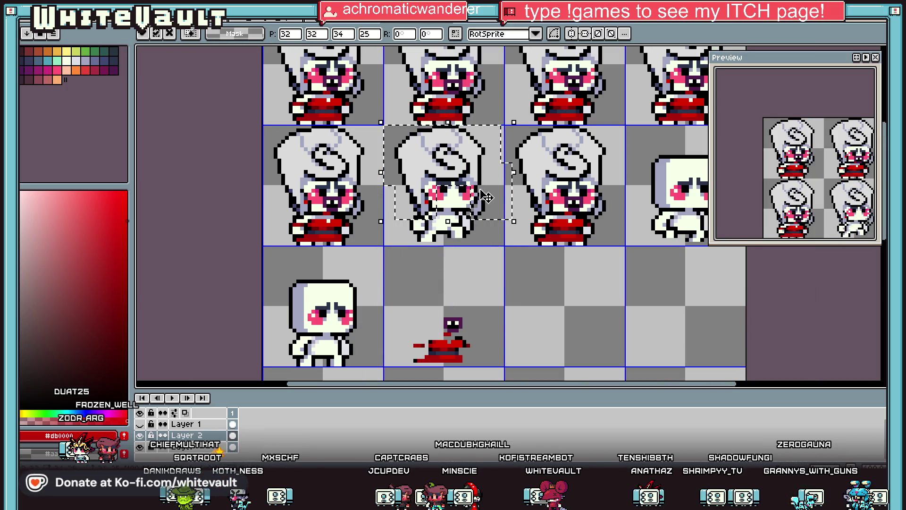
{"action": "key", "text": "ctrl+d"}
{"action": "scroll", "coordinate": [485, 198], "scroll_direction": "up", "scroll_amount": 1}
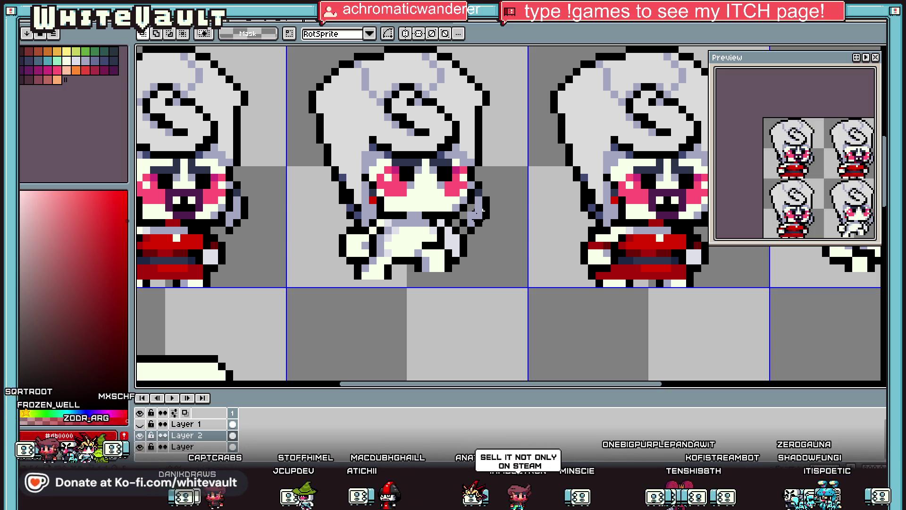
Lasso the stray outline pixels beside the face and nudge them into place
{"action": "scroll", "coordinate": [477, 211], "scroll_direction": "up", "scroll_amount": 1}
{"action": "left_click_drag", "start_coordinate": [495, 177], "coordinate": [589, 250]}
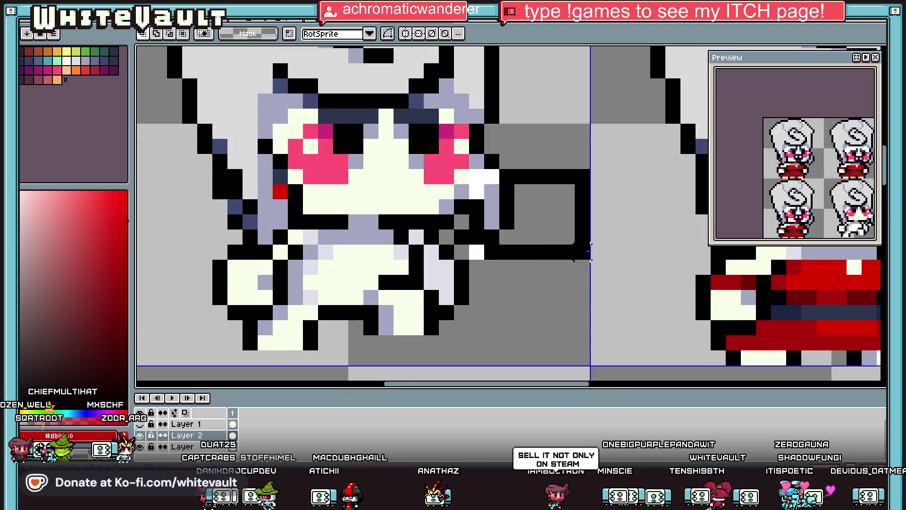
{"action": "mouse_move", "coordinate": [486, 238]}
{"action": "left_mouse_down"}
{"action": "mouse_move", "coordinate": [526, 260]}
{"action": "mouse_move", "coordinate": [510, 260]}
{"action": "left_mouse_up"}
{"action": "key", "text": "ctrl+d"}
Sample the pale blue-grey #a3a7c2 from the artwork and return to the pencil
{"action": "key", "text": "i"}
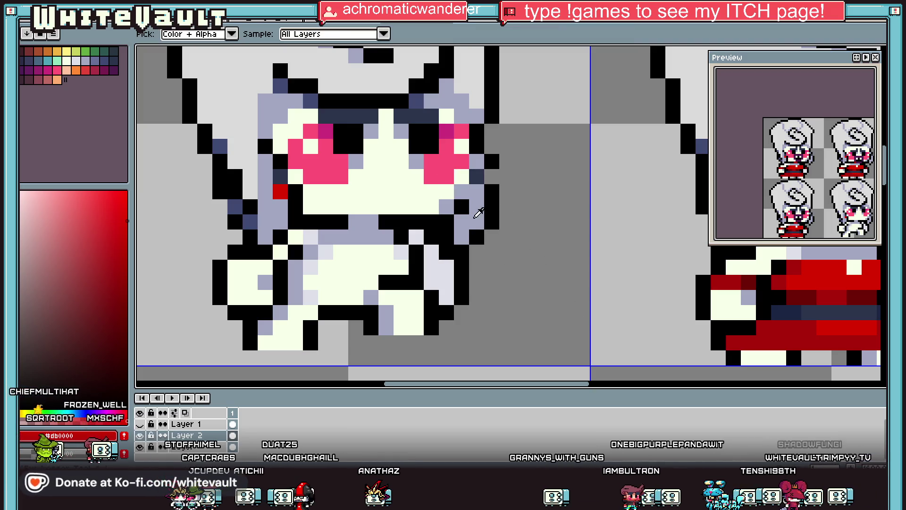
{"action": "left_click", "coordinate": [461, 206]}
{"action": "scroll", "coordinate": [225, 241], "scroll_direction": "down", "scroll_amount": 3}
{"action": "scroll", "coordinate": [225, 241], "scroll_direction": "up", "scroll_amount": 2}
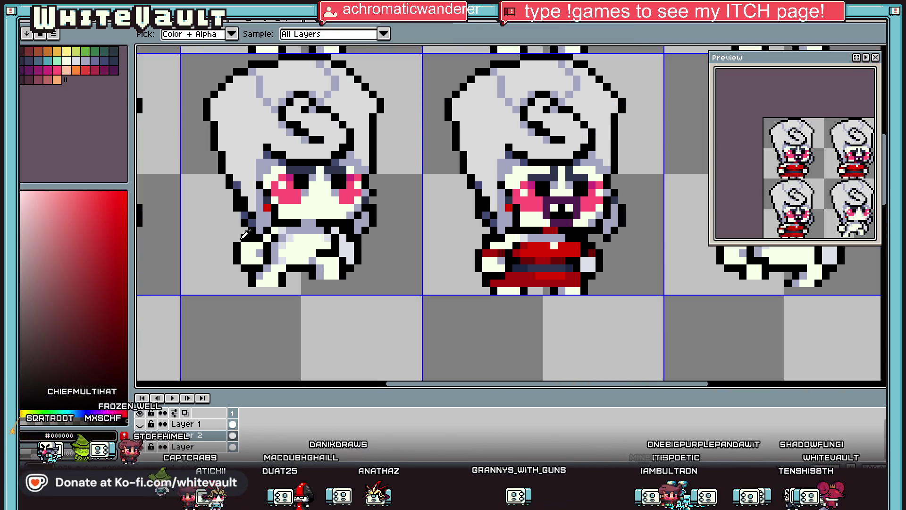
{"action": "left_click", "coordinate": [283, 239]}
{"action": "key", "text": "b"}
{"action": "scroll", "coordinate": [284, 237], "scroll_direction": "down", "scroll_amount": 2}
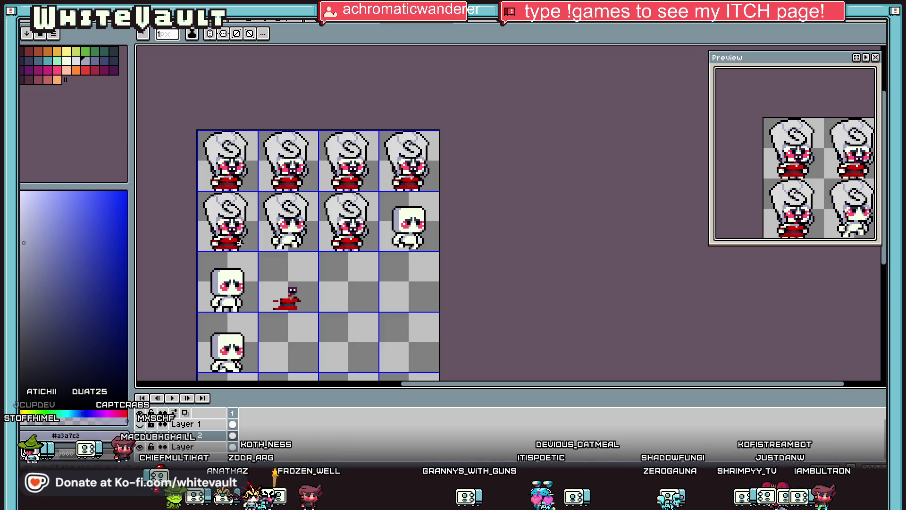
Marquee-select the helmet on the second-row frame, then clear the selection
{"action": "scroll", "coordinate": [269, 206], "scroll_direction": "up", "scroll_amount": 1}
{"action": "key", "text": "m"}
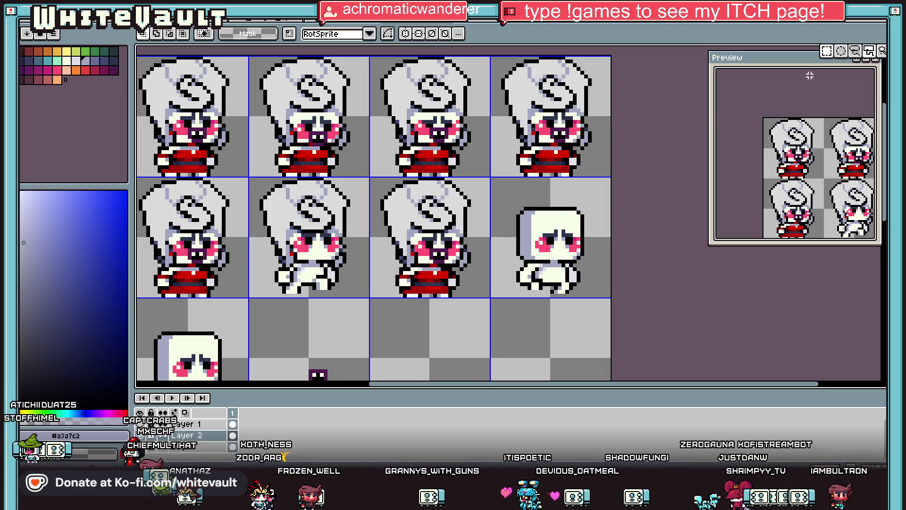
{"action": "scroll", "coordinate": [268, 183], "scroll_direction": "up", "scroll_amount": 1}
{"action": "mouse_move", "coordinate": [268, 182]}
{"action": "left_mouse_down"}
{"action": "mouse_move", "coordinate": [399, 202]}
{"action": "mouse_move", "coordinate": [376, 220]}
{"action": "left_mouse_up"}
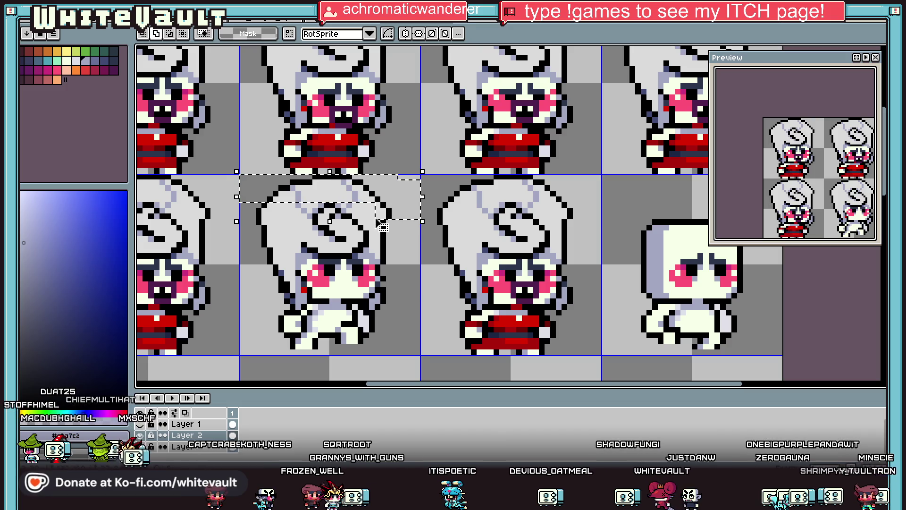
{"action": "left_click_drag", "start_coordinate": [239, 191], "coordinate": [291, 249]}
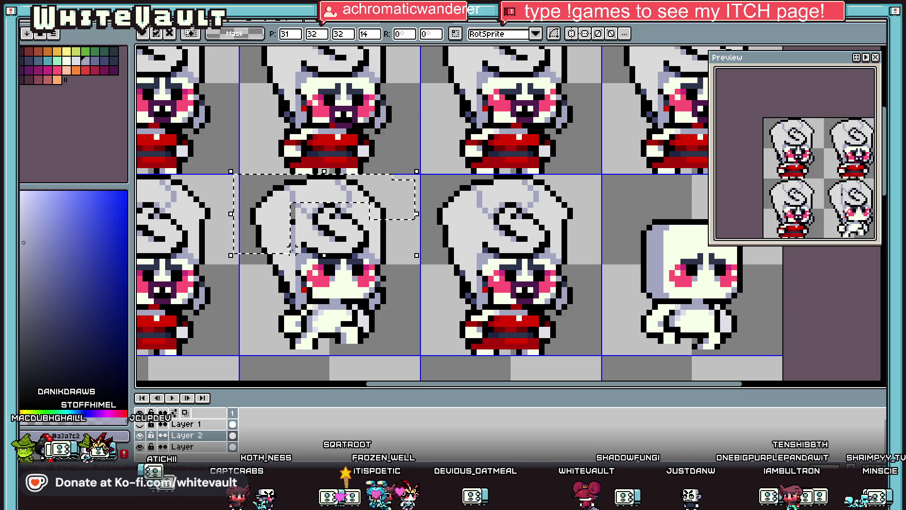
{"action": "key", "text": "ctrl+d"}
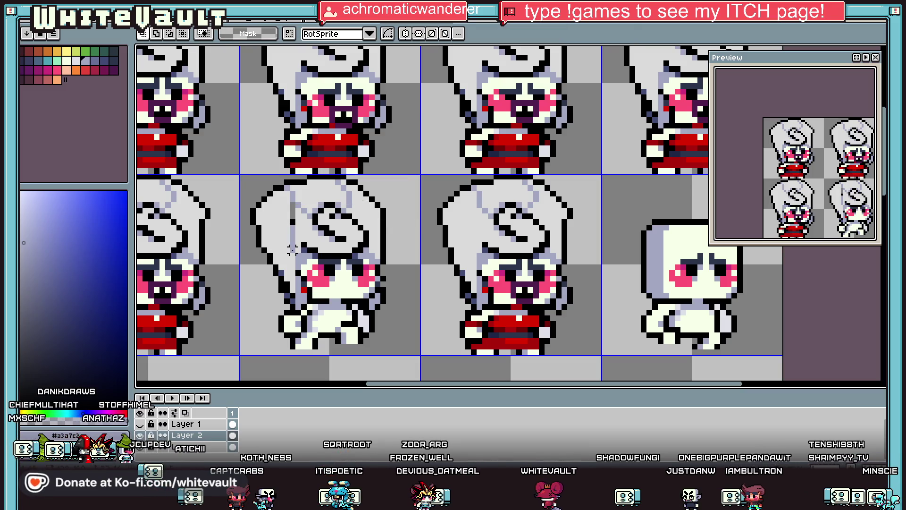
Fill an area of the helmet with the light grey helmet colour
{"action": "key", "text": "g"}
{"action": "left_click", "coordinate": [294, 225], "text": "alt"}
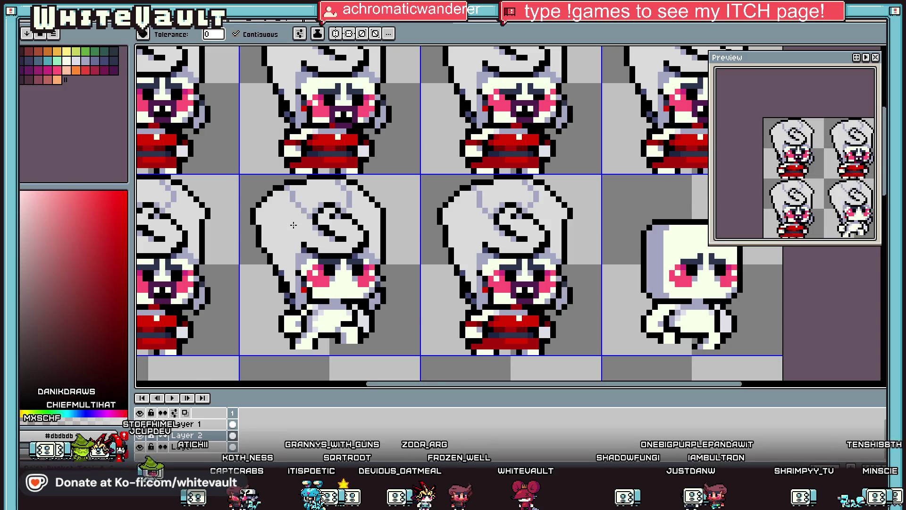
{"action": "scroll", "coordinate": [294, 225], "scroll_direction": "down", "scroll_amount": 2}
{"action": "scroll", "coordinate": [387, 268], "scroll_direction": "down", "scroll_amount": 1}
{"action": "scroll", "coordinate": [349, 326], "scroll_direction": "down", "scroll_amount": 2}
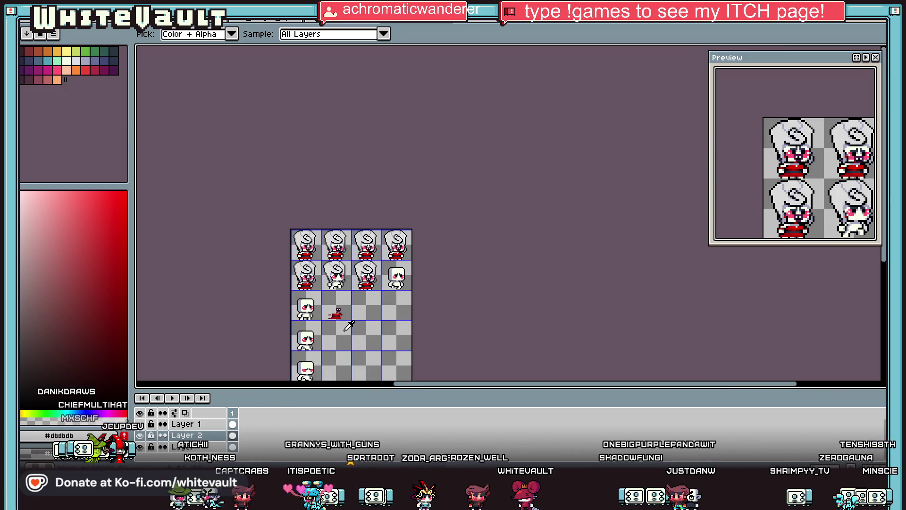
{"action": "scroll", "coordinate": [370, 304], "scroll_direction": "up", "scroll_amount": 4}
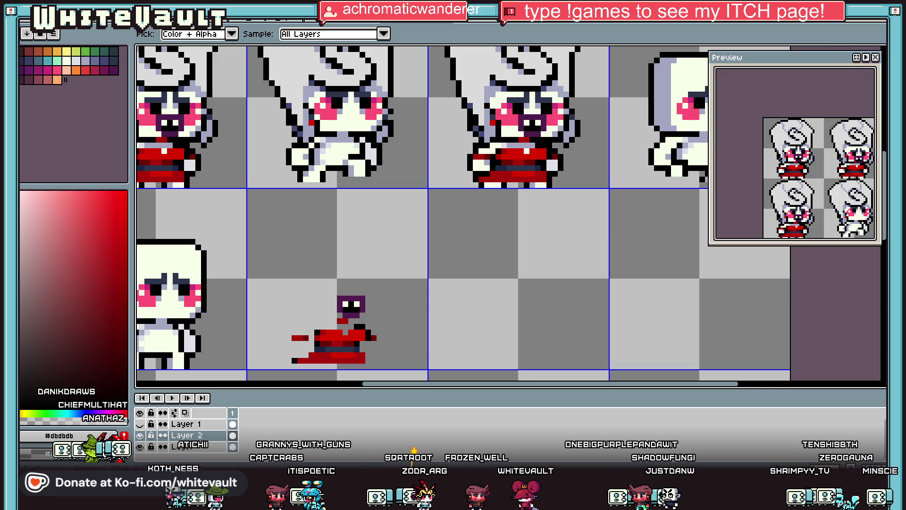
Magic-wand the dark face block in the lower cell and move it onto the helmeted character
{"action": "key", "text": "w"}
{"action": "left_click", "coordinate": [349, 306]}
{"action": "left_click_drag", "start_coordinate": [351, 307], "coordinate": [355, 124]}
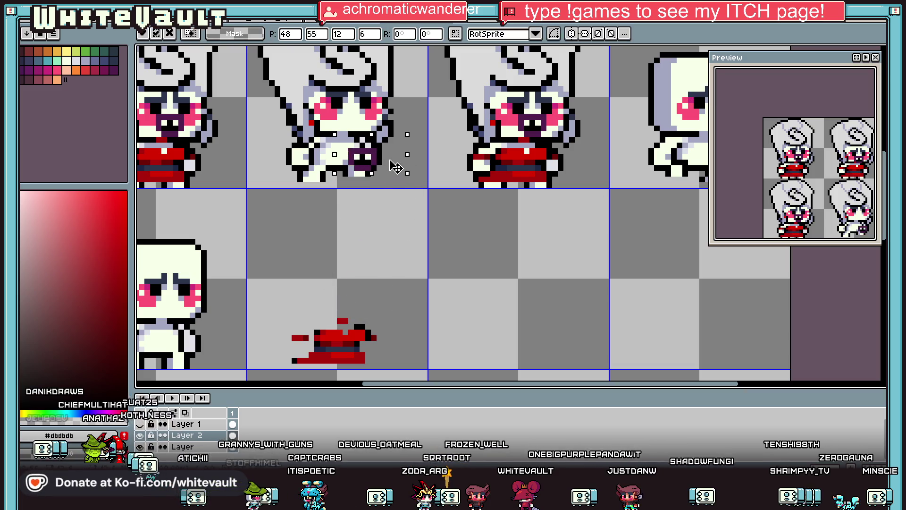
{"action": "scroll", "coordinate": [388, 126], "scroll_direction": "down", "scroll_amount": 1}
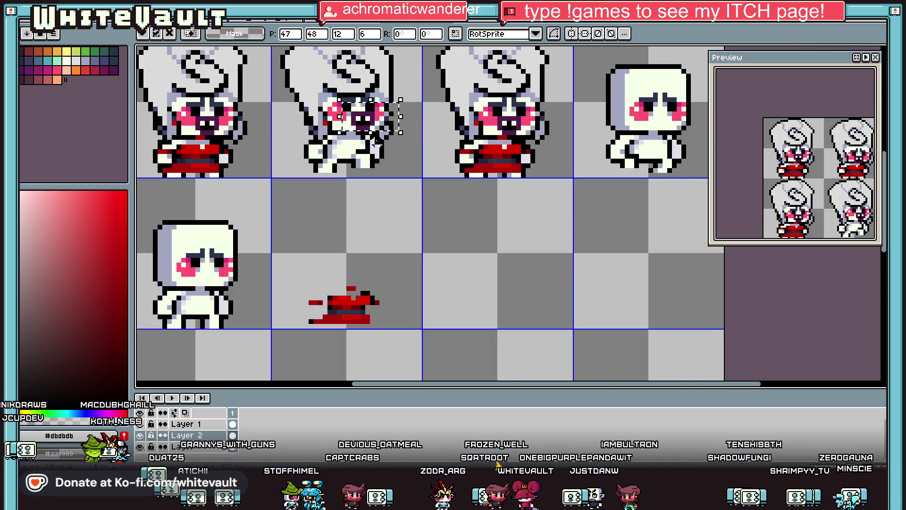
Sample the dark red #ac0009 from the artwork as the drawing colour
{"action": "key", "text": "i"}
{"action": "left_click", "coordinate": [350, 133]}
{"action": "key", "text": "b"}
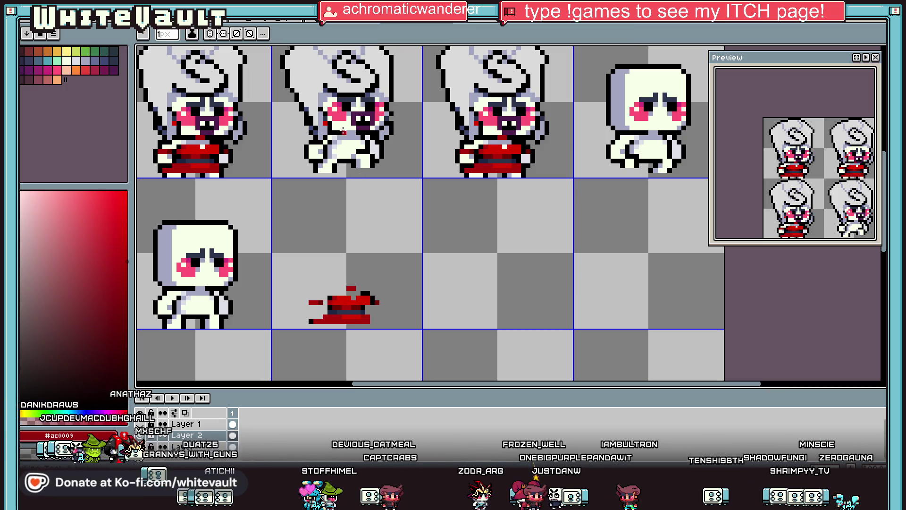
{"action": "scroll", "coordinate": [351, 134], "scroll_direction": "up", "scroll_amount": 2}
{"action": "scroll", "coordinate": [345, 133], "scroll_direction": "down", "scroll_amount": 2}
{"action": "key", "text": "i"}
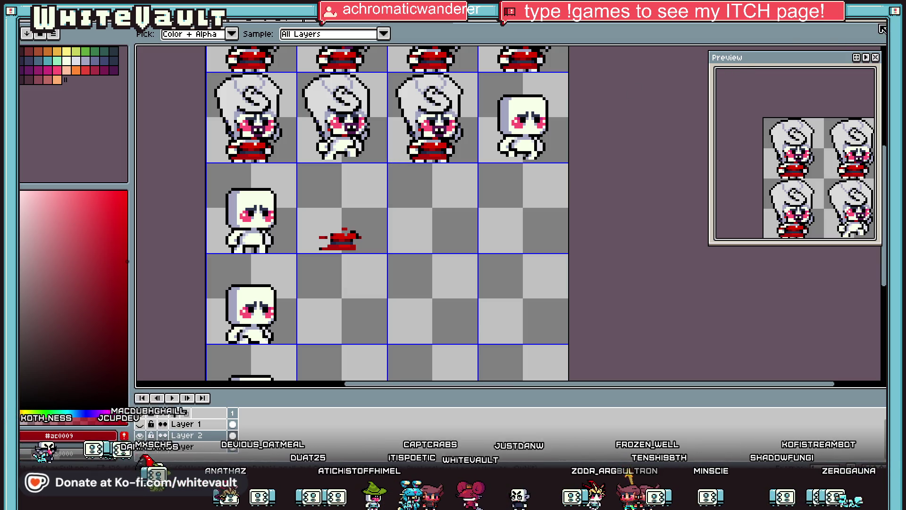
Move a red body piece up onto the character above and commit it
{"action": "key", "text": "m"}
{"action": "scroll", "coordinate": [323, 235], "scroll_direction": "up", "scroll_amount": 1}
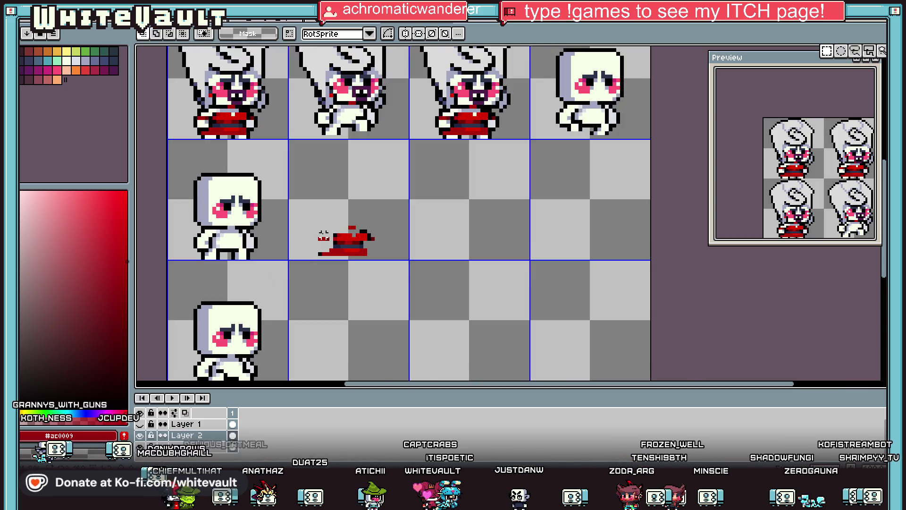
{"action": "mouse_move", "coordinate": [328, 205]}
{"action": "left_mouse_down"}
{"action": "mouse_move", "coordinate": [392, 270]}
{"action": "mouse_move", "coordinate": [377, 133]}
{"action": "left_mouse_up"}
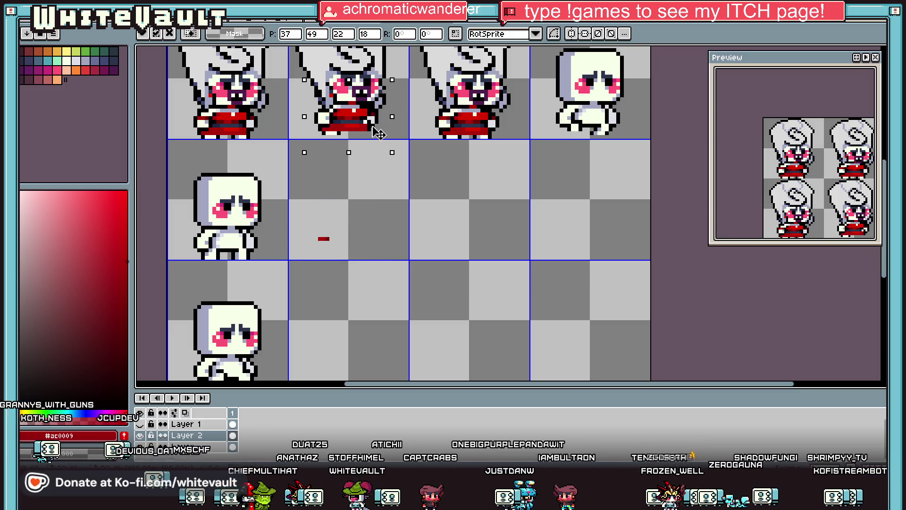
{"action": "key", "text": "Return"}
{"action": "scroll", "coordinate": [376, 136], "scroll_direction": "up", "scroll_amount": 2}
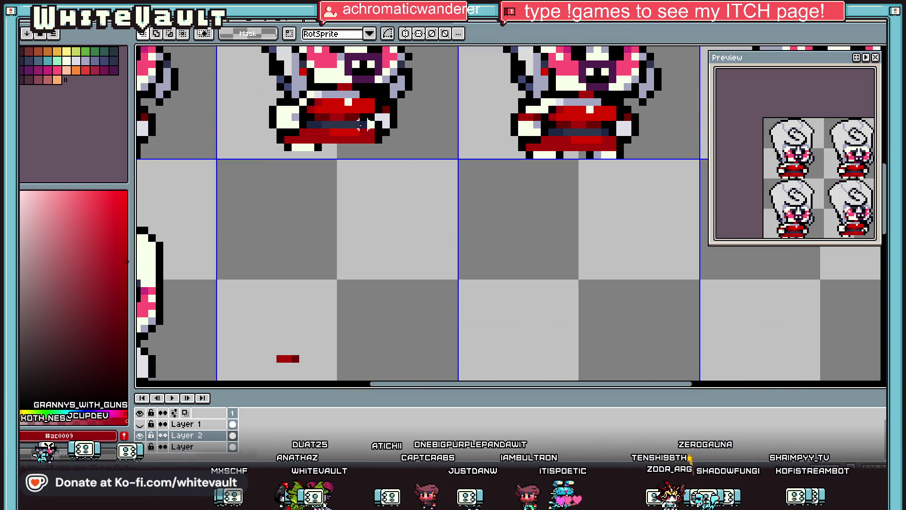
{"action": "scroll", "coordinate": [334, 121], "scroll_direction": "up", "scroll_amount": 2}
Select the bottom of another red body and move it up into position
{"action": "left_click_drag", "start_coordinate": [320, 113], "coordinate": [421, 183]}
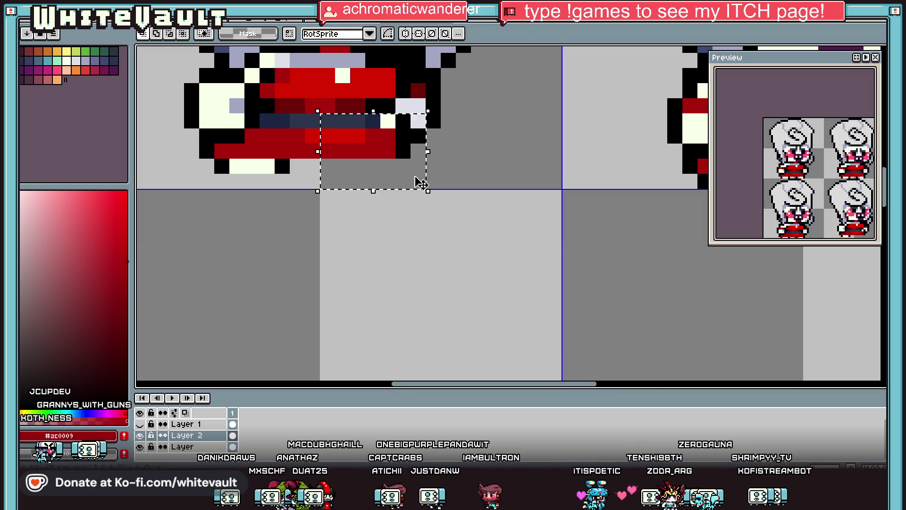
{"action": "scroll", "coordinate": [465, 199], "scroll_direction": "down", "scroll_amount": 2}
{"action": "scroll", "coordinate": [465, 200], "scroll_direction": "down", "scroll_amount": 4}
{"action": "scroll", "coordinate": [428, 243], "scroll_direction": "up", "scroll_amount": 2}
{"action": "mouse_move", "coordinate": [402, 232]}
{"action": "left_mouse_down"}
{"action": "mouse_move", "coordinate": [469, 276]}
{"action": "mouse_move", "coordinate": [447, 159]}
{"action": "left_mouse_up"}
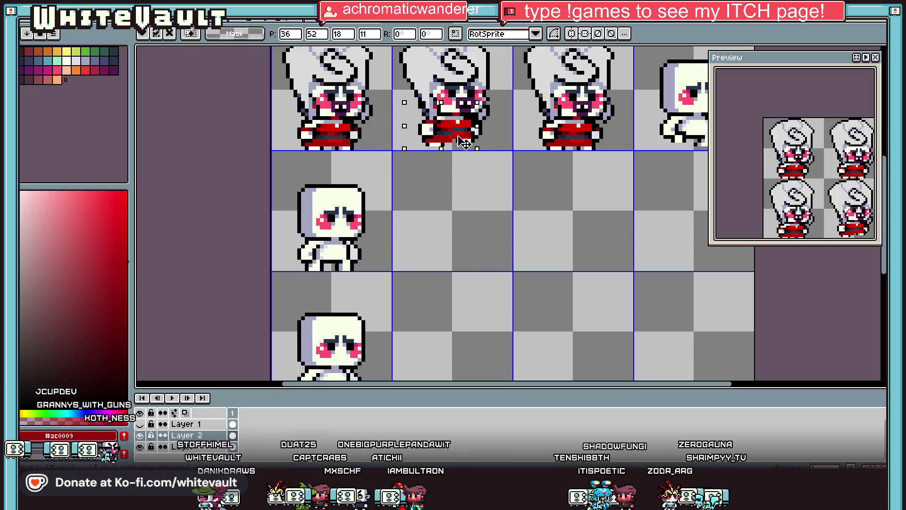
{"action": "scroll", "coordinate": [465, 142], "scroll_direction": "down", "scroll_amount": 4}
{"action": "key", "text": "Return"}
{"action": "scroll", "coordinate": [465, 150], "scroll_direction": "up", "scroll_amount": 2}
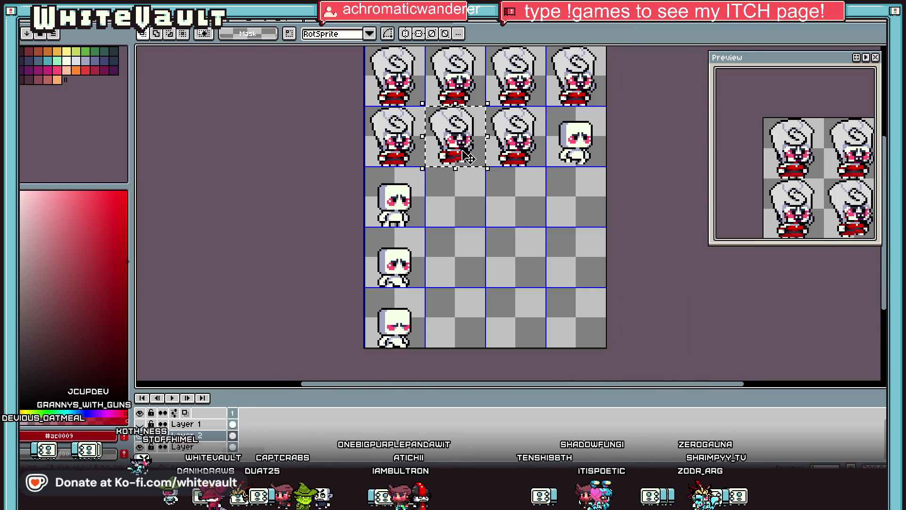
Copy the finished sprite over the blank fourth frame
{"action": "left_click_drag", "start_coordinate": [475, 157], "coordinate": [585, 158]}
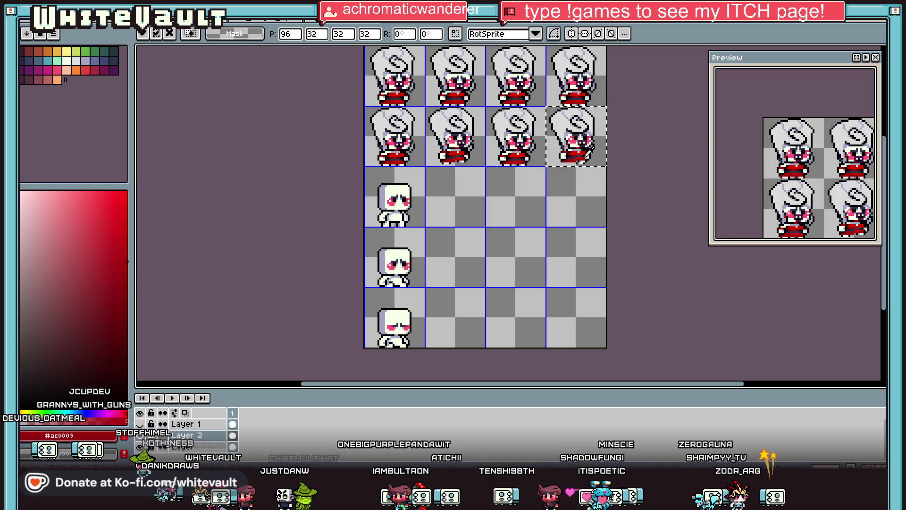
{"action": "scroll", "coordinate": [586, 162], "scroll_direction": "up", "scroll_amount": 2}
{"action": "scroll", "coordinate": [604, 172], "scroll_direction": "up", "scroll_amount": 1}
{"action": "scroll", "coordinate": [603, 171], "scroll_direction": "up", "scroll_amount": 1}
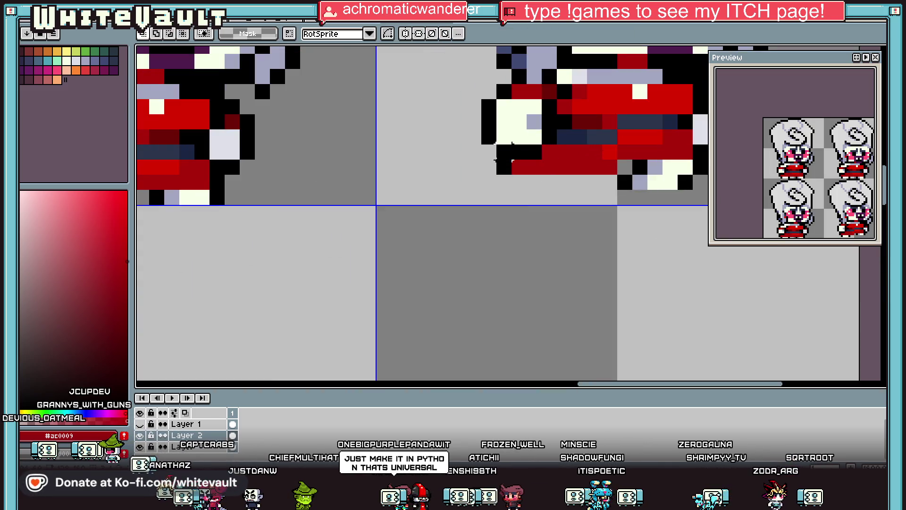
Clean up the sprite's bottom rows by shifting a small pixel patch down one
{"action": "left_click_drag", "start_coordinate": [610, 184], "coordinate": [597, 178]}
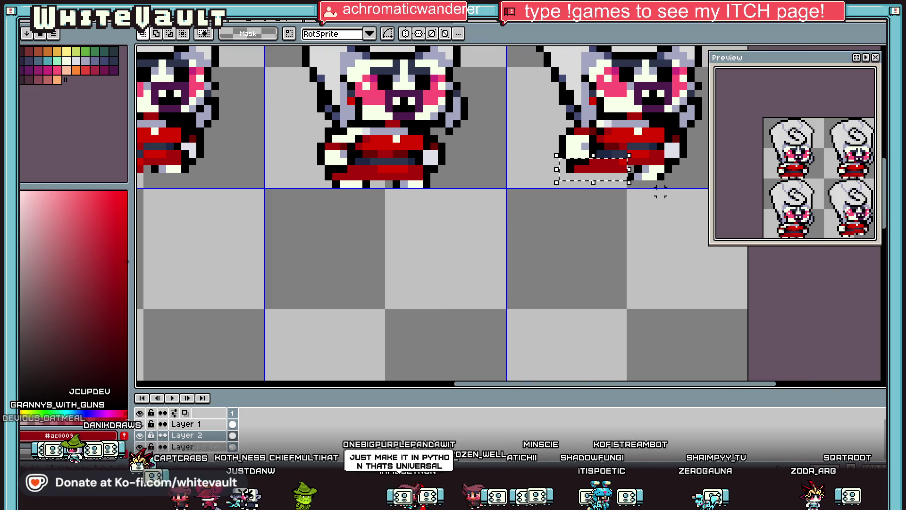
{"action": "scroll", "coordinate": [658, 192], "scroll_direction": "down", "scroll_amount": 1}
{"action": "scroll", "coordinate": [632, 149], "scroll_direction": "up", "scroll_amount": 1}
{"action": "mouse_move", "coordinate": [620, 134]}
{"action": "left_mouse_down"}
{"action": "mouse_move", "coordinate": [690, 208]}
{"action": "mouse_move", "coordinate": [688, 196]}
{"action": "left_mouse_up"}
{"action": "key", "text": "ctrl+d"}
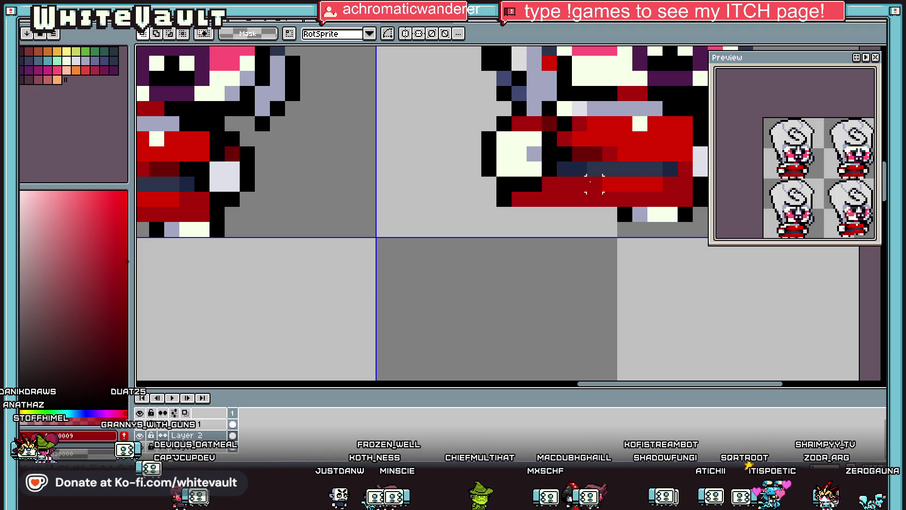
Raise a section of the red outfit by one pixel, commit, and return to the pencil
{"action": "mouse_move", "coordinate": [519, 167]}
{"action": "left_mouse_down"}
{"action": "mouse_move", "coordinate": [614, 236]}
{"action": "mouse_move", "coordinate": [602, 206]}
{"action": "left_mouse_up"}
{"action": "key", "text": "Return"}
{"action": "scroll", "coordinate": [602, 207], "scroll_direction": "down", "scroll_amount": 1}
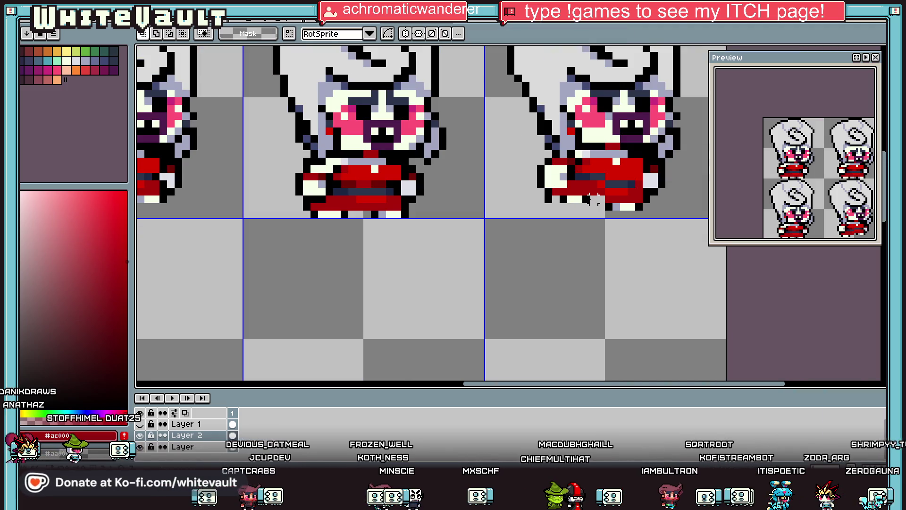
{"action": "key", "text": "b"}
{"action": "scroll", "coordinate": [549, 198], "scroll_direction": "up", "scroll_amount": 1}
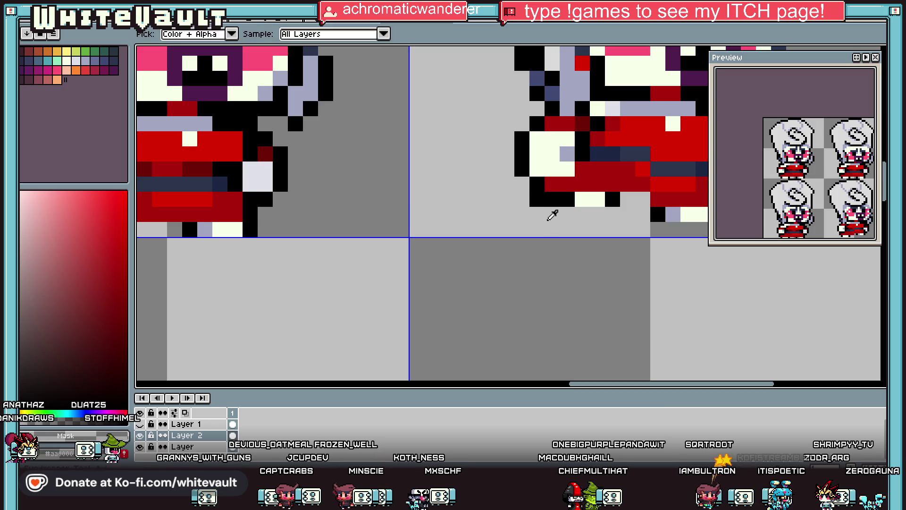
{"action": "scroll", "coordinate": [641, 198], "scroll_direction": "down", "scroll_amount": 3}
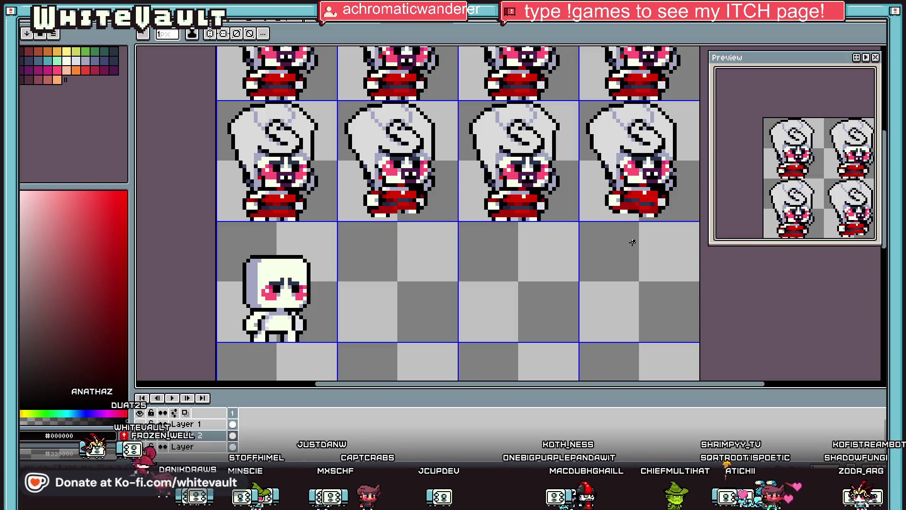
Duplicate a finished helmeted chibi into the third row's first cell
{"action": "scroll", "coordinate": [489, 216], "scroll_direction": "down", "scroll_amount": 4}
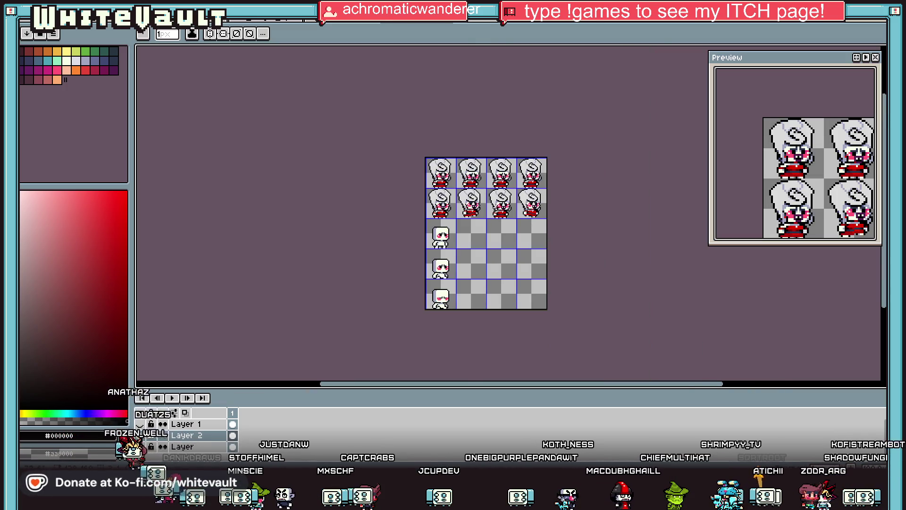
{"action": "scroll", "coordinate": [489, 216], "scroll_direction": "up", "scroll_amount": 3}
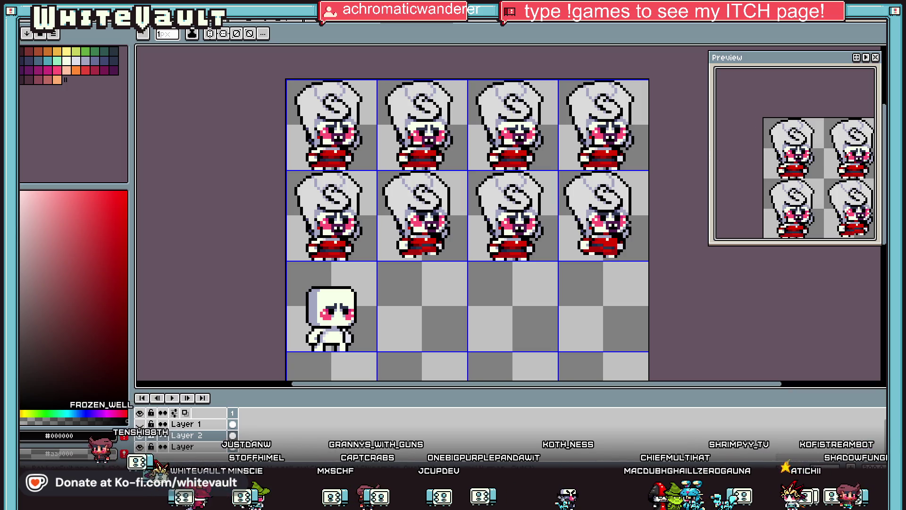
{"action": "key", "text": "m"}
{"action": "left_click_drag", "start_coordinate": [469, 171], "coordinate": [558, 260]}
{"action": "scroll", "coordinate": [547, 230], "scroll_direction": "down", "scroll_amount": 1}
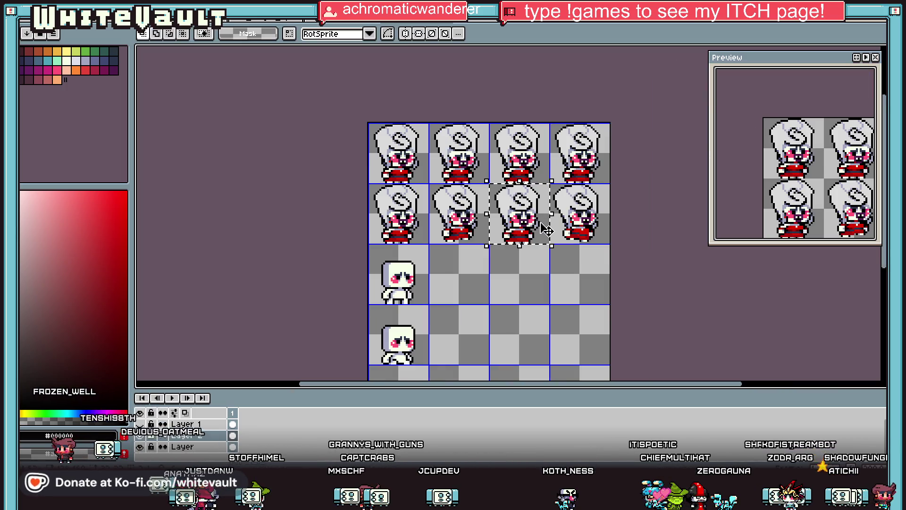
{"action": "left_click_drag", "start_coordinate": [547, 230], "coordinate": [437, 311]}
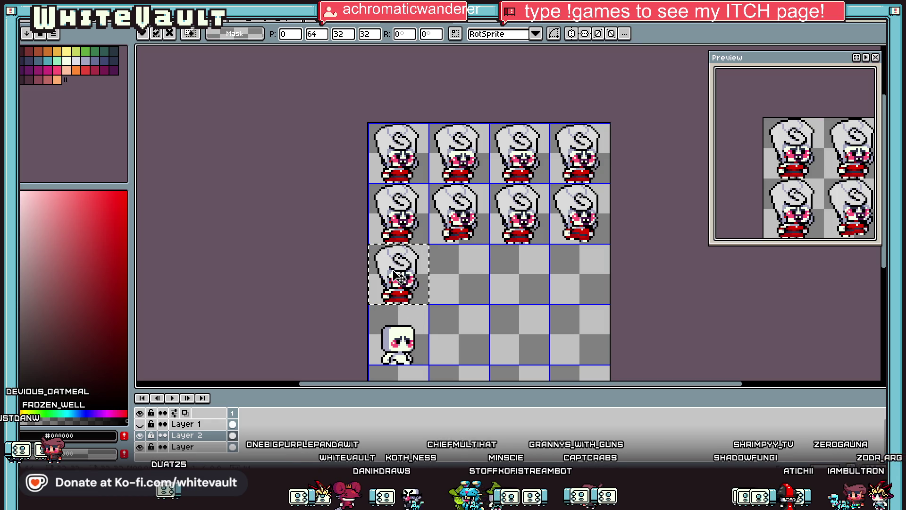
Carry another copy of the helmeted chibi down into the fourth row's first cell
{"action": "scroll", "coordinate": [391, 308], "scroll_direction": "down", "scroll_amount": 1}
{"action": "scroll", "coordinate": [402, 278], "scroll_direction": "up", "scroll_amount": 1}
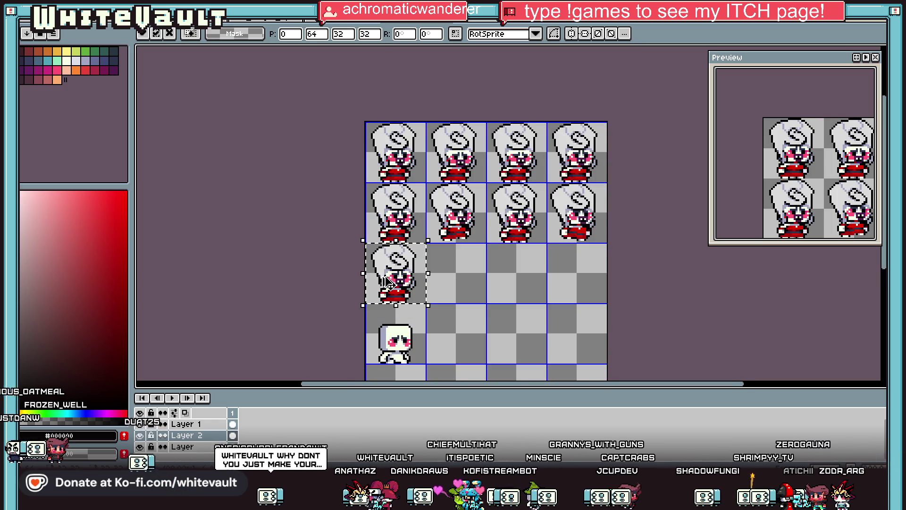
{"action": "left_click_drag", "start_coordinate": [401, 292], "coordinate": [400, 352]}
{"action": "scroll", "coordinate": [401, 352], "scroll_direction": "down", "scroll_amount": 2}
{"action": "scroll", "coordinate": [339, 278], "scroll_direction": "up", "scroll_amount": 2}
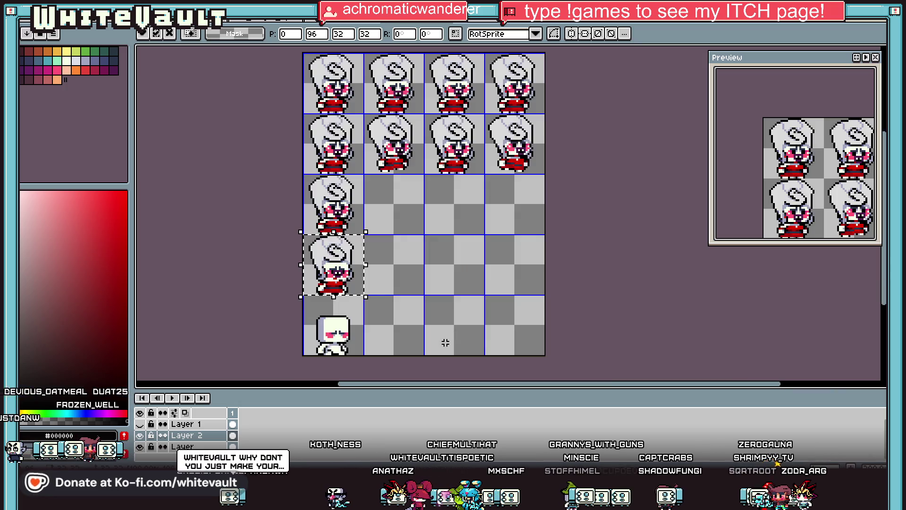
Drop the pasted chibi, then move its red skirt into the neighbouring empty cell
{"action": "scroll", "coordinate": [339, 277], "scroll_direction": "up", "scroll_amount": 1}
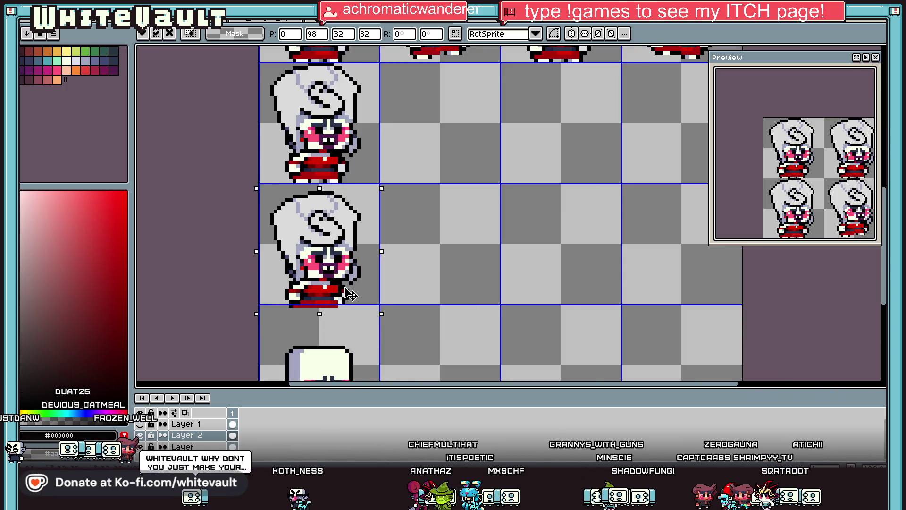
{"action": "left_click", "coordinate": [407, 309]}
{"action": "left_click_drag", "start_coordinate": [375, 282], "coordinate": [297, 330]}
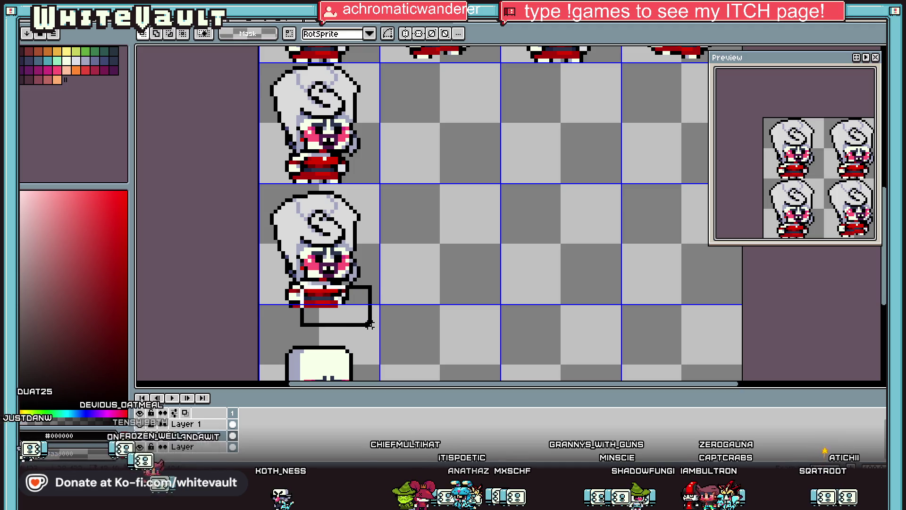
{"action": "left_click_drag", "start_coordinate": [352, 317], "coordinate": [462, 300]}
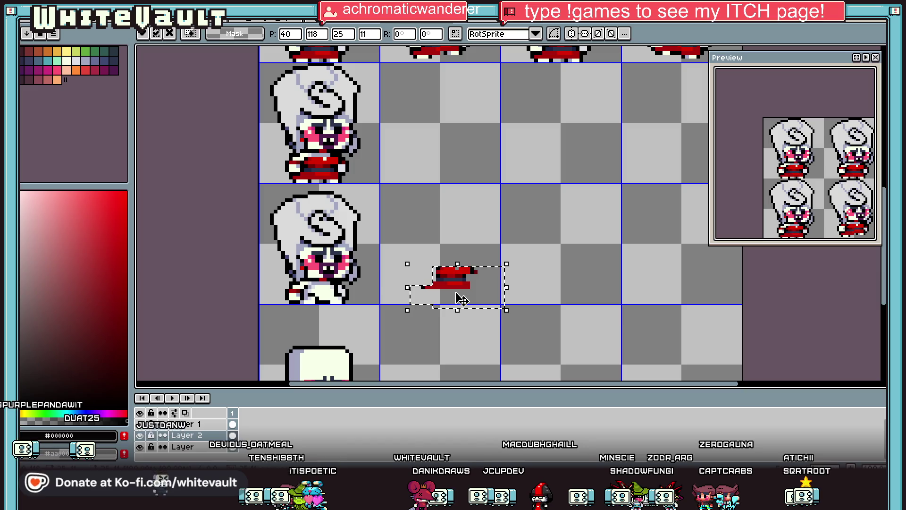
Marquee-select the detached red skirt piece
{"action": "key", "text": "i"}
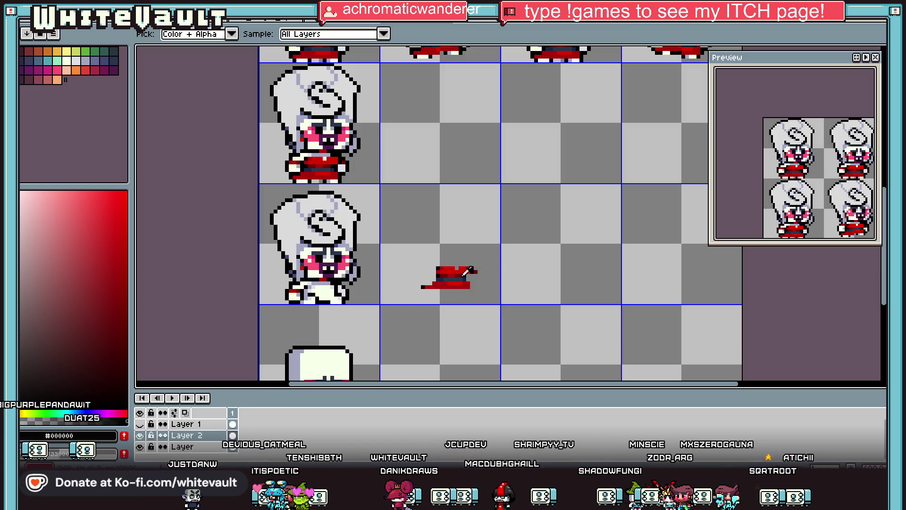
{"action": "key", "text": "m"}
{"action": "scroll", "coordinate": [406, 257], "scroll_direction": "up", "scroll_amount": 1}
{"action": "mouse_move", "coordinate": [398, 235]}
{"action": "left_mouse_down"}
{"action": "mouse_move", "coordinate": [524, 288]}
{"action": "mouse_move", "coordinate": [348, 294]}
{"action": "left_mouse_up"}
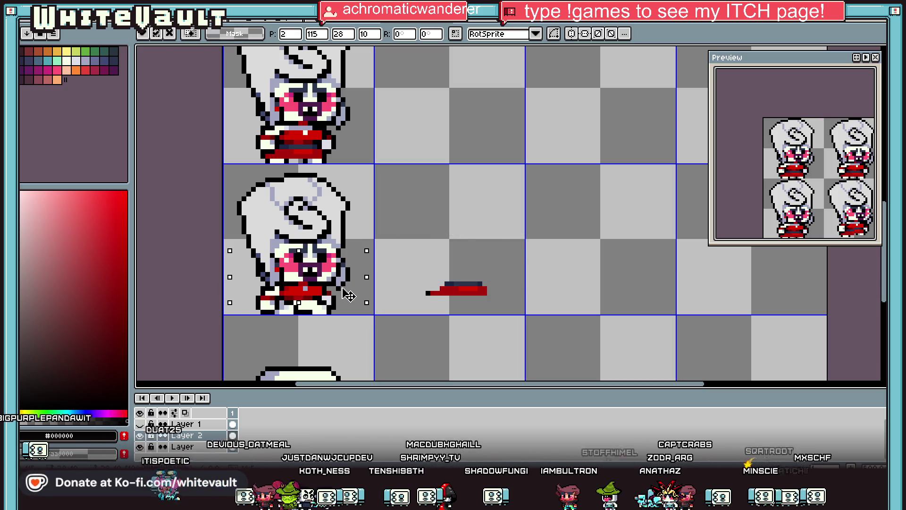
Deselect and sample the dark navy from the skirt piece
{"action": "key", "text": "ctrl+d"}
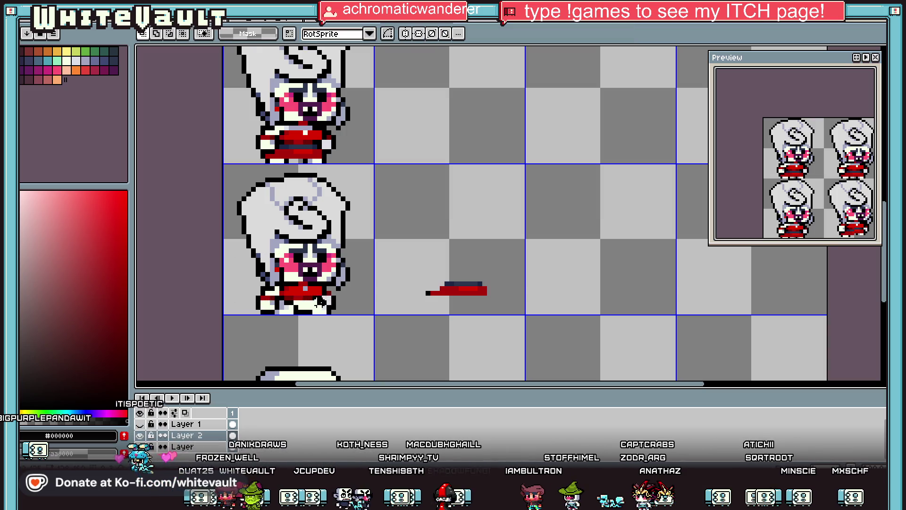
{"action": "key", "text": "i"}
{"action": "left_click", "coordinate": [281, 302]}
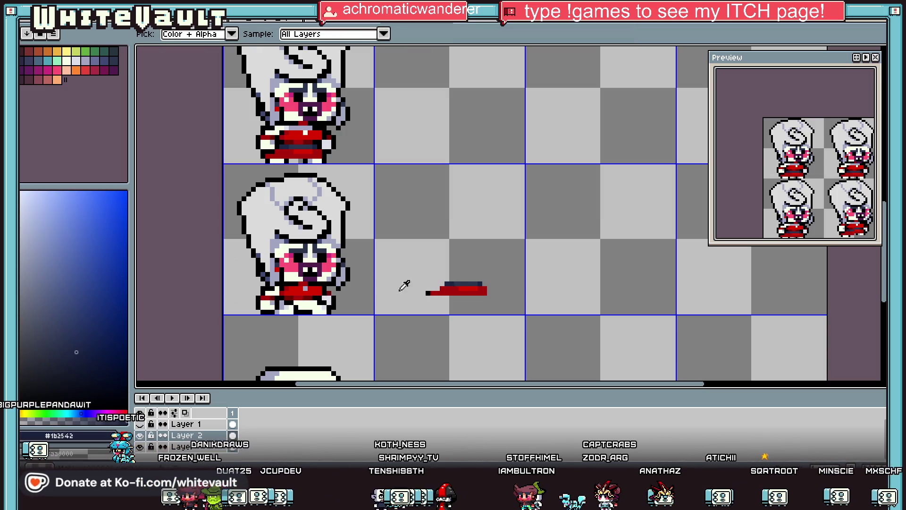
{"action": "key", "text": "b"}
{"action": "scroll", "coordinate": [281, 302], "scroll_direction": "up", "scroll_amount": 3}
Sample red #ac0009 and paint a red row and diagonal edge on the chibi's lower body
{"action": "key", "text": "i"}
{"action": "left_click", "coordinate": [349, 287]}
{"action": "key", "text": "b"}
{"action": "left_click", "coordinate": [376, 322]}
{"action": "left_click_drag", "start_coordinate": [364, 310], "coordinate": [330, 311]}
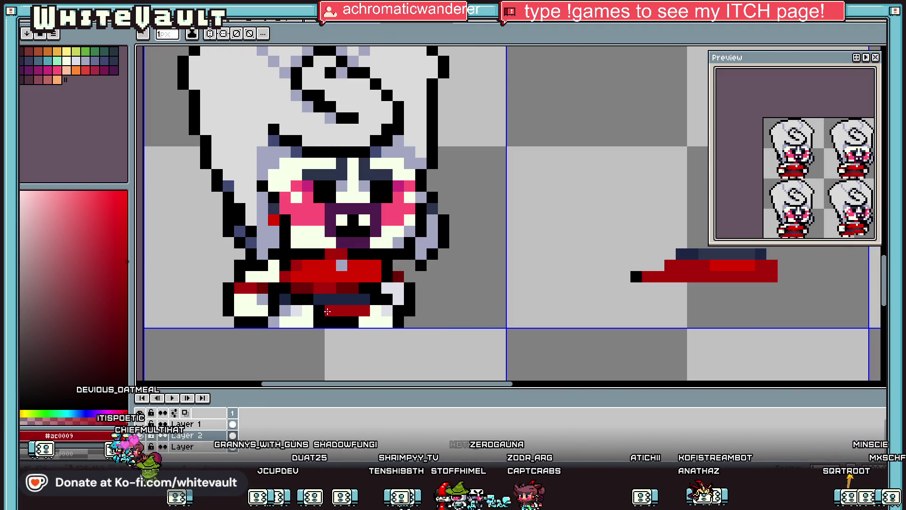
{"action": "mouse_move", "coordinate": [274, 321]}
{"action": "left_mouse_down"}
{"action": "mouse_move", "coordinate": [295, 309]}
{"action": "mouse_move", "coordinate": [285, 311]}
{"action": "left_mouse_up"}
Pick the darker red #6f0006 from the sprite for shading
{"action": "key", "text": "i"}
{"action": "left_click", "coordinate": [273, 322]}
{"action": "key", "text": "b"}
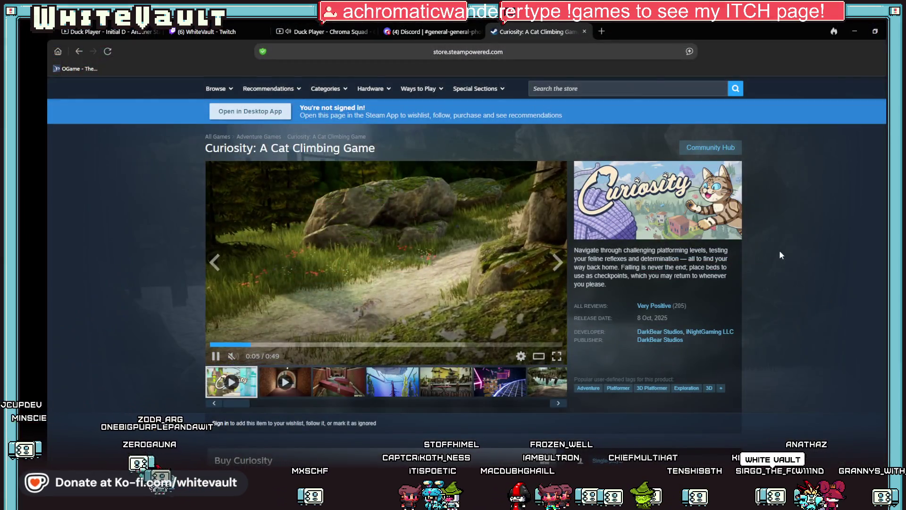
{"action": "scroll", "coordinate": [780, 253], "scroll_direction": "down", "scroll_amount": 1}
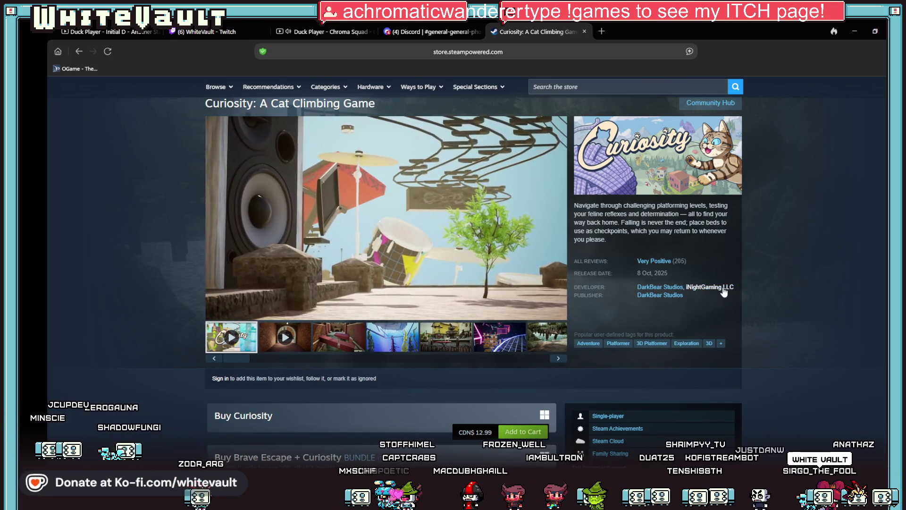
Open The Paper Game from iNightGaming LLC's list, view two screenshots, then go back to the list
{"action": "left_click", "coordinate": [724, 288]}
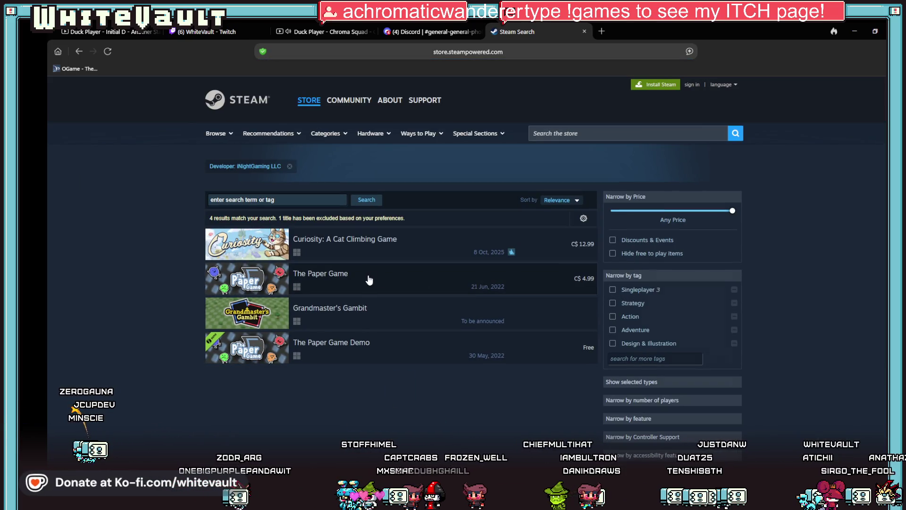
{"action": "left_click", "coordinate": [369, 279]}
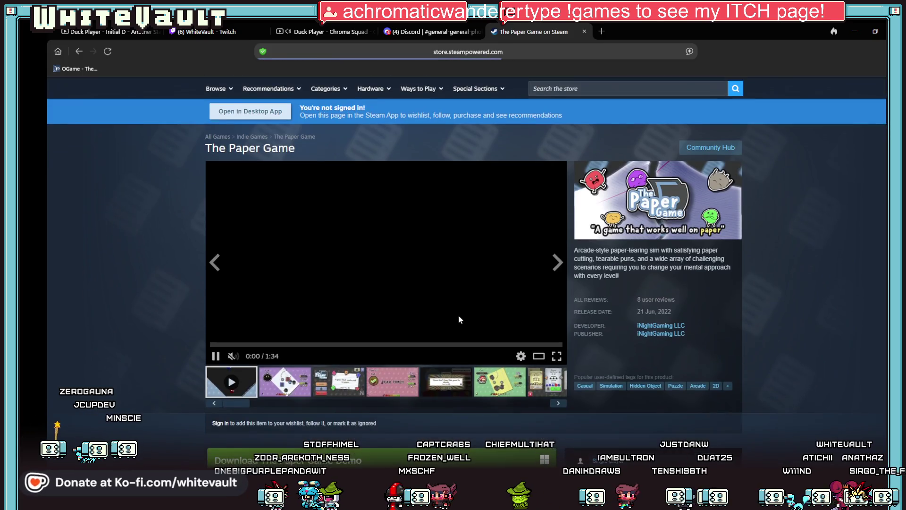
{"action": "left_click", "coordinate": [500, 382]}
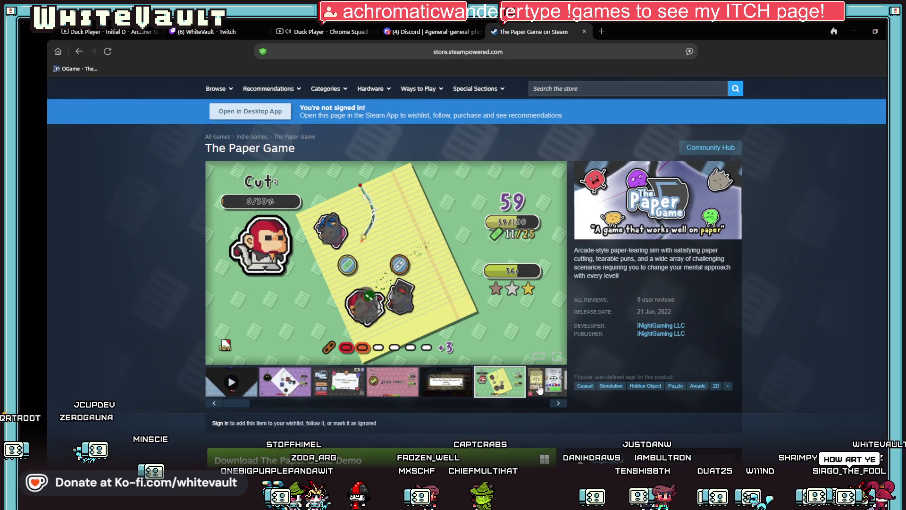
{"action": "left_click", "coordinate": [540, 388]}
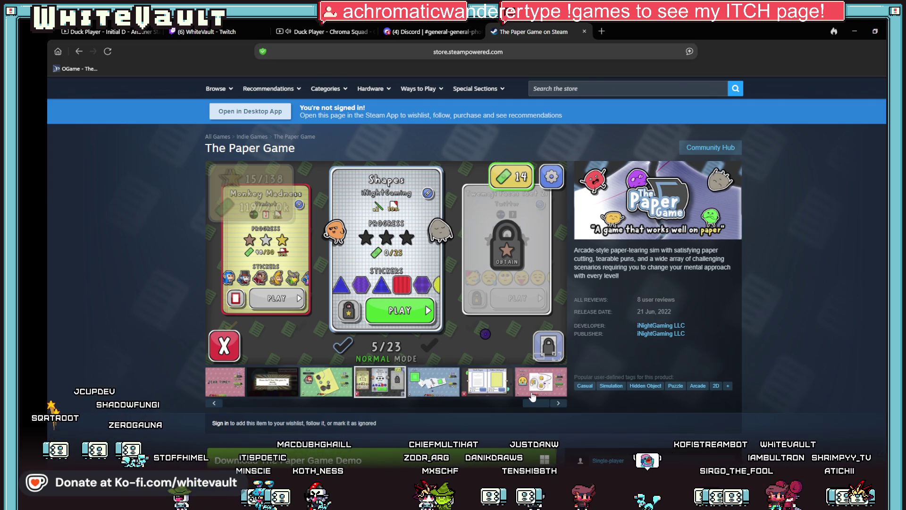
{"action": "left_click", "coordinate": [661, 325]}
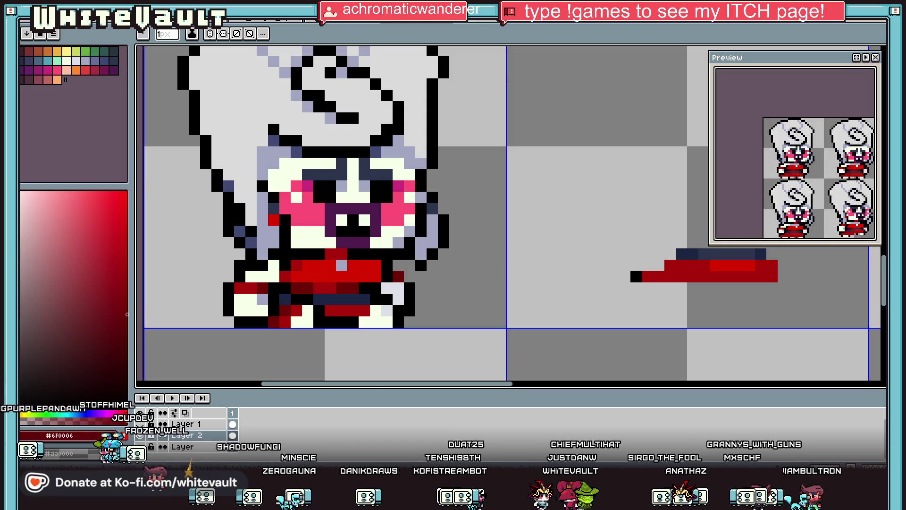
Paint dark-red pixels on the chibi's lower outfit, then make black #000000 the drawing colour
{"action": "scroll", "coordinate": [458, 203], "scroll_direction": "down", "scroll_amount": 4}
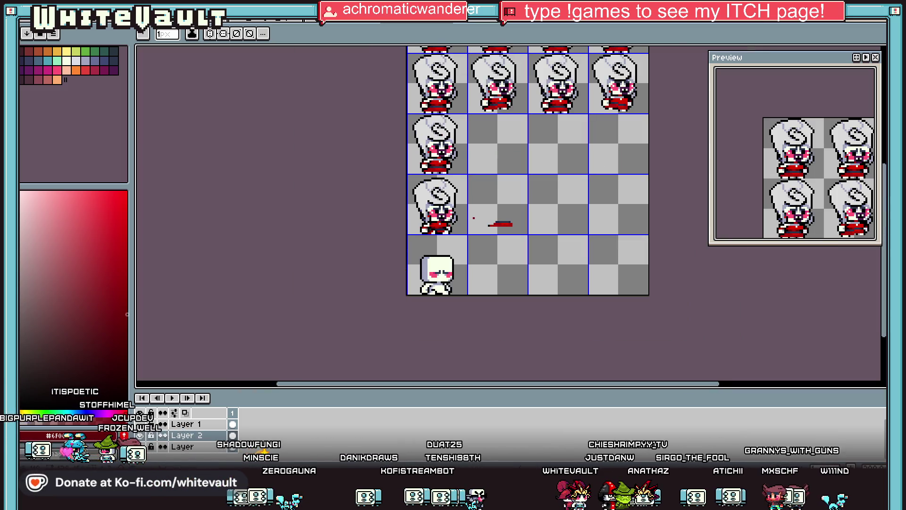
{"action": "scroll", "coordinate": [466, 235], "scroll_direction": "up", "scroll_amount": 2}
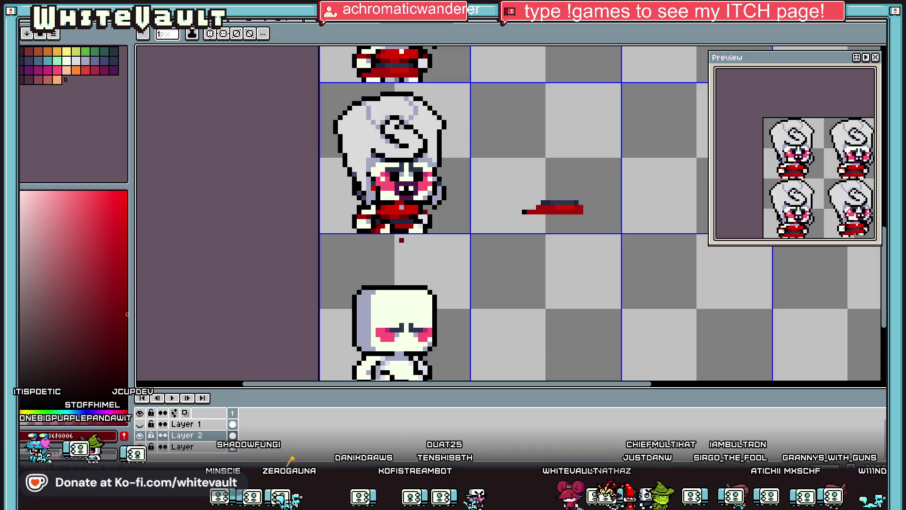
{"action": "scroll", "coordinate": [398, 227], "scroll_direction": "up", "scroll_amount": 1}
{"action": "scroll", "coordinate": [398, 228], "scroll_direction": "up", "scroll_amount": 1}
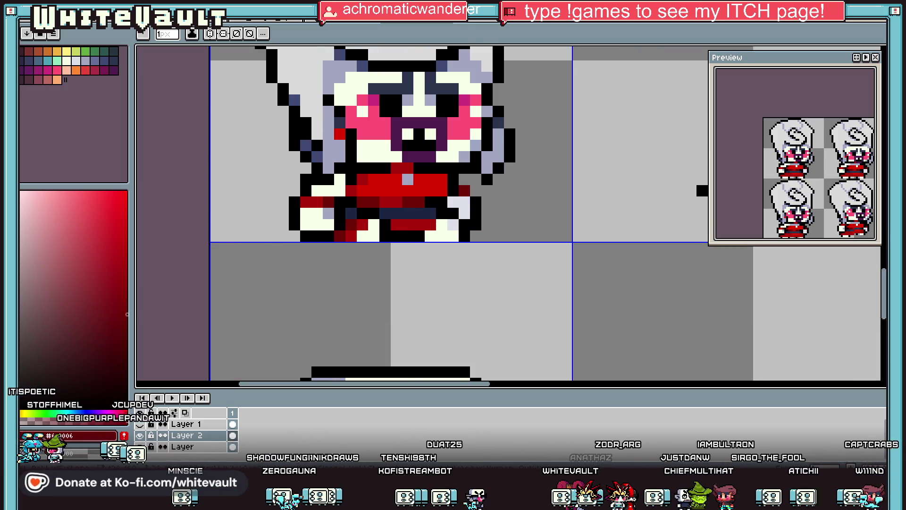
{"action": "left_click", "coordinate": [402, 236]}
{"action": "key", "text": "alt"}
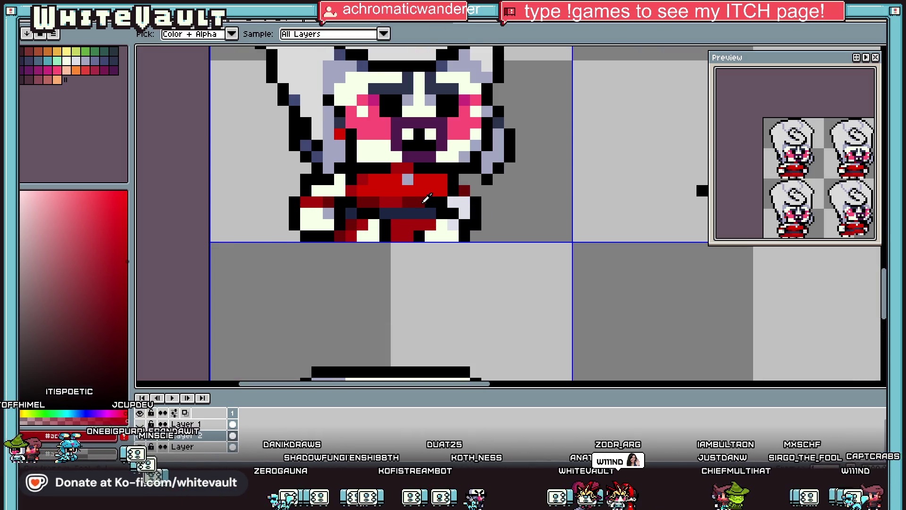
{"action": "left_click_drag", "start_coordinate": [329, 236], "coordinate": [343, 227]}
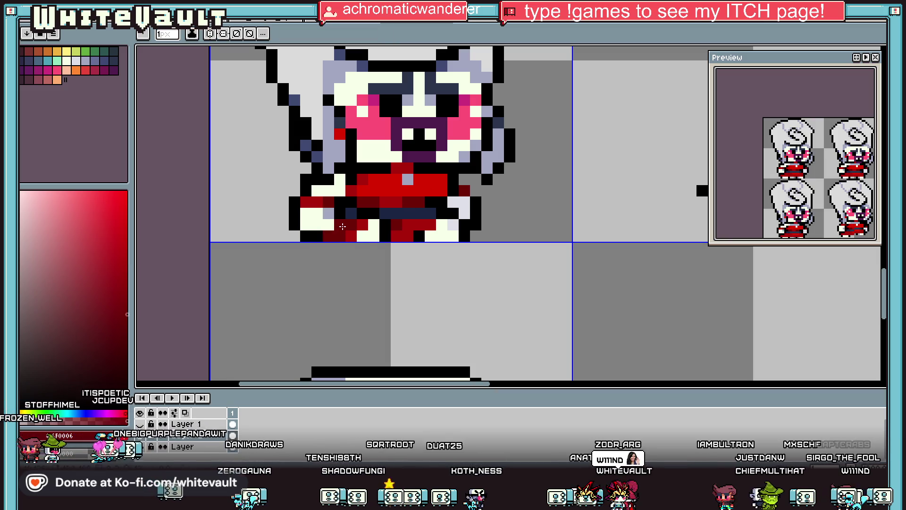
{"action": "left_click", "coordinate": [333, 224], "text": "alt"}
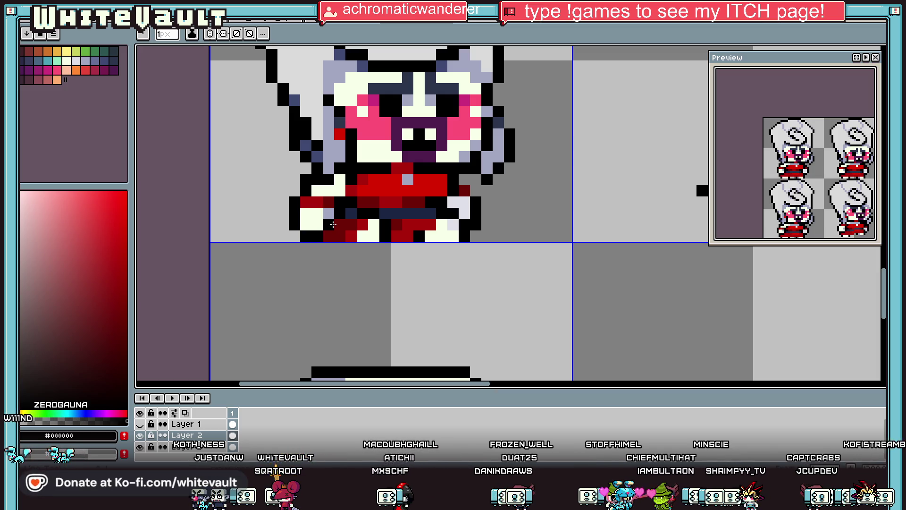
{"action": "scroll", "coordinate": [315, 195], "scroll_direction": "down", "scroll_amount": 2}
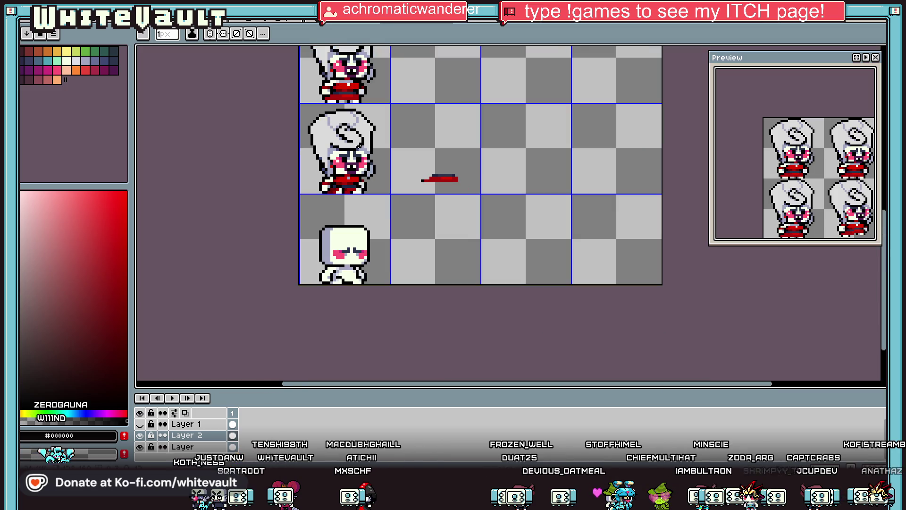
Select and delete the stray red stroke in the neighbouring cell
{"action": "scroll", "coordinate": [314, 194], "scroll_direction": "up", "scroll_amount": 1}
{"action": "key", "text": "m"}
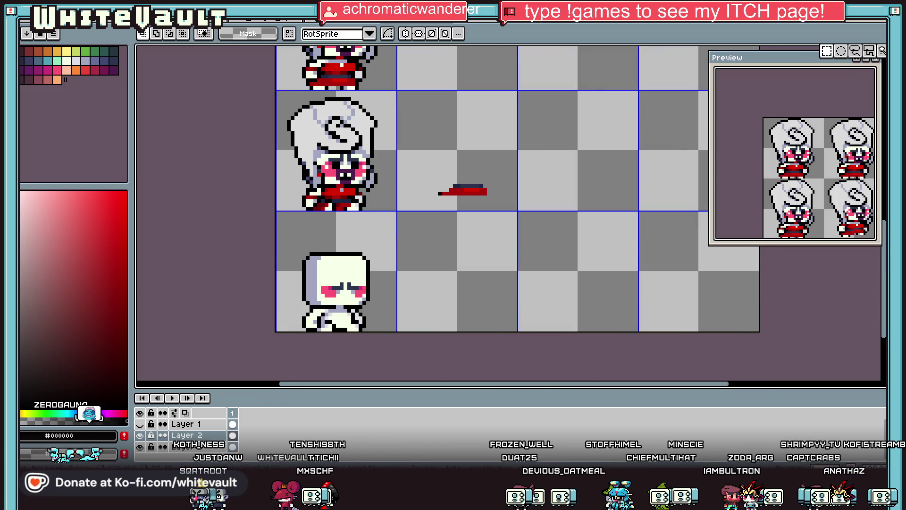
{"action": "left_click_drag", "start_coordinate": [414, 167], "coordinate": [523, 219]}
{"action": "key", "text": "Delete"}
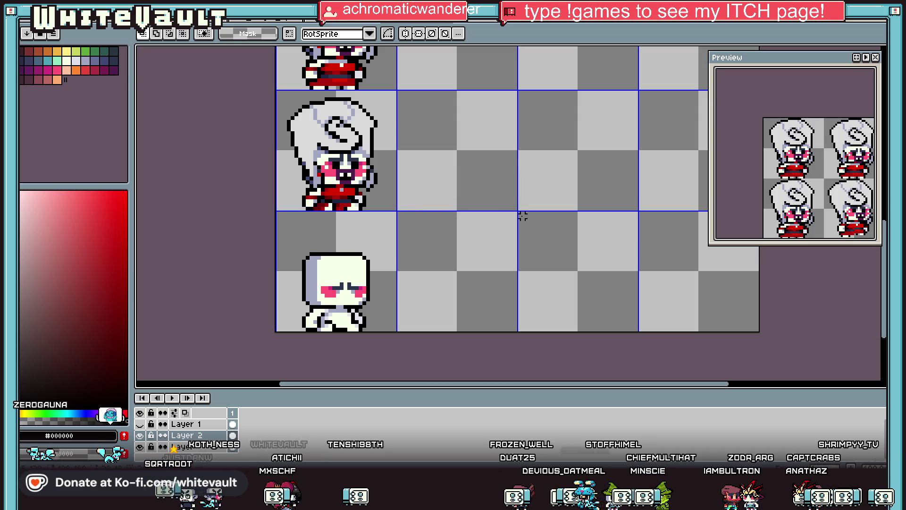
Select the 7x7 face block and nudge it down one pixel
{"action": "mouse_move", "coordinate": [284, 94]}
{"action": "left_mouse_down"}
{"action": "mouse_move", "coordinate": [347, 161]}
{"action": "mouse_move", "coordinate": [353, 290]}
{"action": "left_mouse_up"}
{"action": "scroll", "coordinate": [348, 296], "scroll_direction": "up", "scroll_amount": 1}
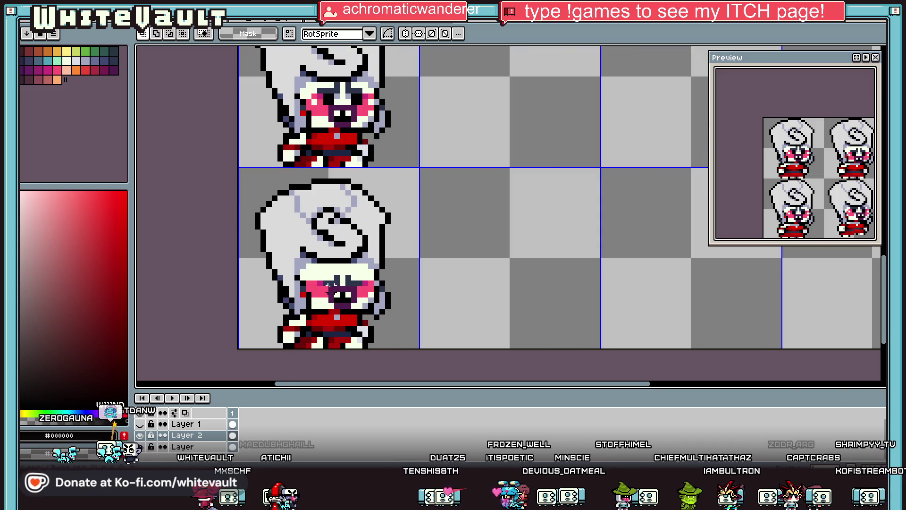
{"action": "scroll", "coordinate": [354, 301], "scroll_direction": "up", "scroll_amount": 1}
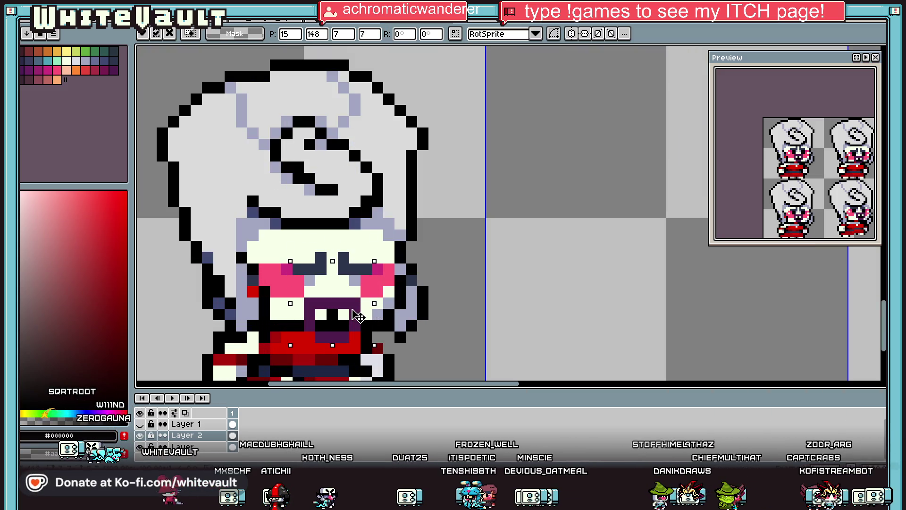
{"action": "key", "text": "Down"}
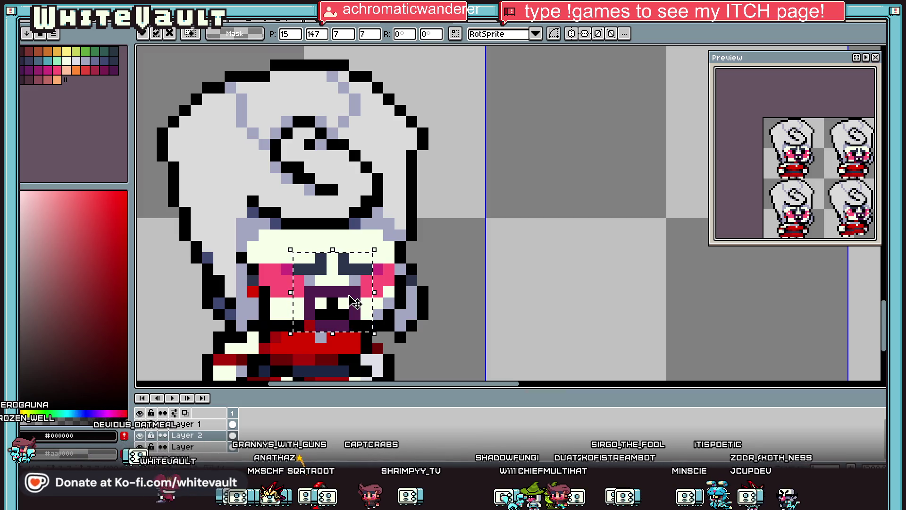
Commit the moved face block, undo so all frames show dark faces, and open the File menu
{"action": "key", "text": "ctrl+d"}
{"action": "scroll", "coordinate": [471, 186], "scroll_direction": "down", "scroll_amount": 5}
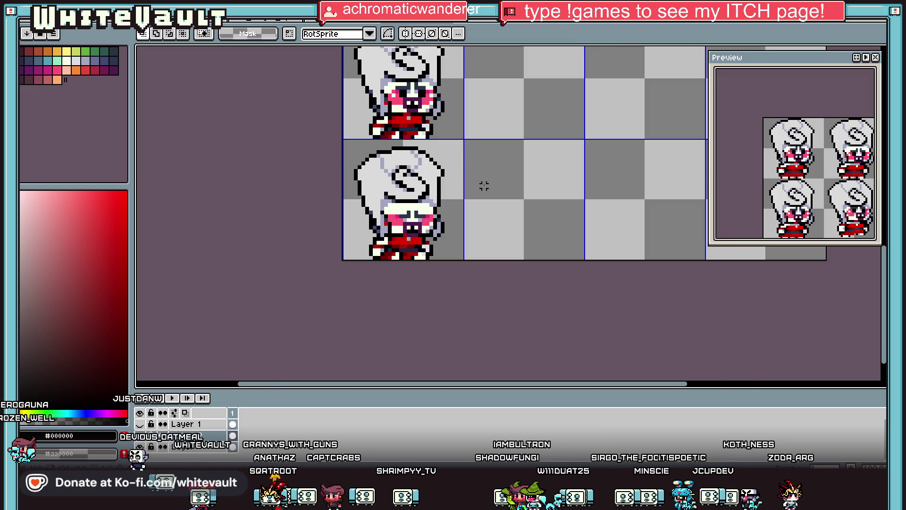
{"action": "scroll", "coordinate": [484, 186], "scroll_direction": "down", "scroll_amount": 2}
{"action": "scroll", "coordinate": [522, 156], "scroll_direction": "up", "scroll_amount": 2}
{"action": "scroll", "coordinate": [521, 156], "scroll_direction": "down", "scroll_amount": 3}
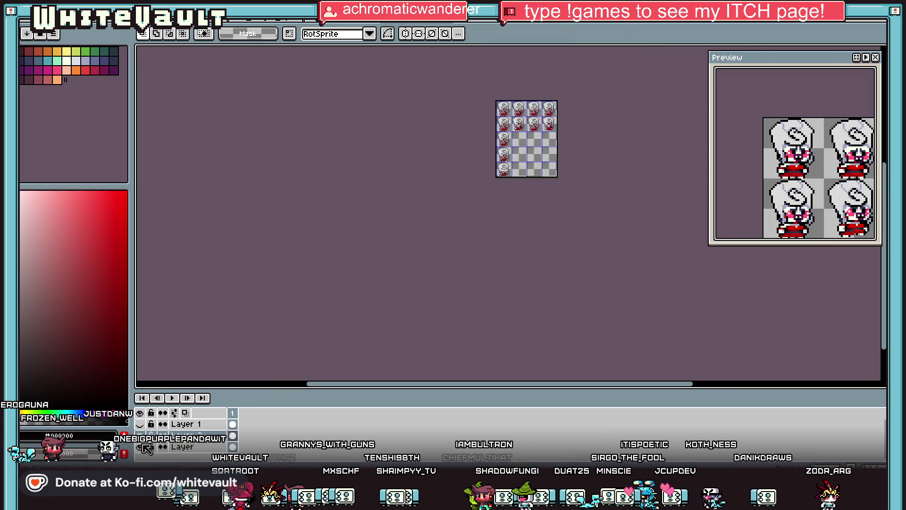
{"action": "scroll", "coordinate": [554, 90], "scroll_direction": "up", "scroll_amount": 1}
{"action": "scroll", "coordinate": [555, 95], "scroll_direction": "up", "scroll_amount": 2}
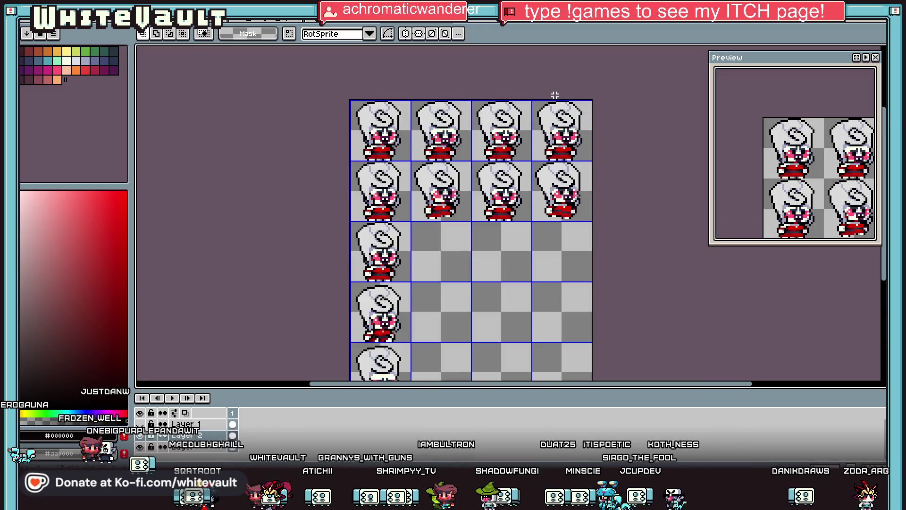
{"action": "key", "text": "ctrl+z"}
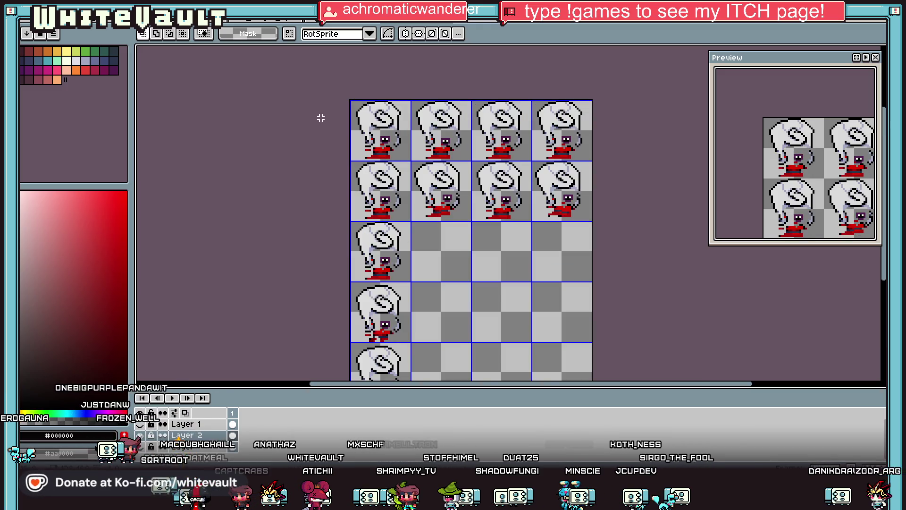
{"action": "left_click", "coordinate": [28, 17]}
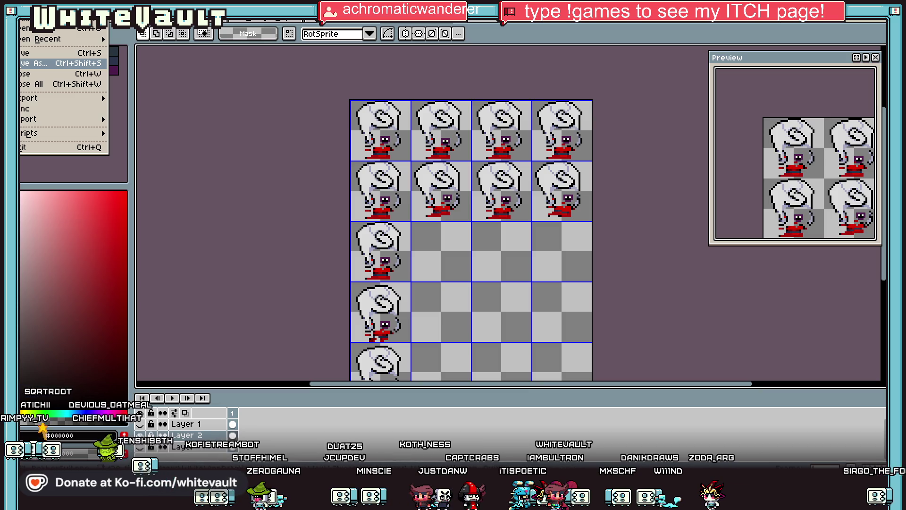
Save the chibi sprite sheet and move on to the next open sprite sheet
{"action": "key", "text": "Return"}
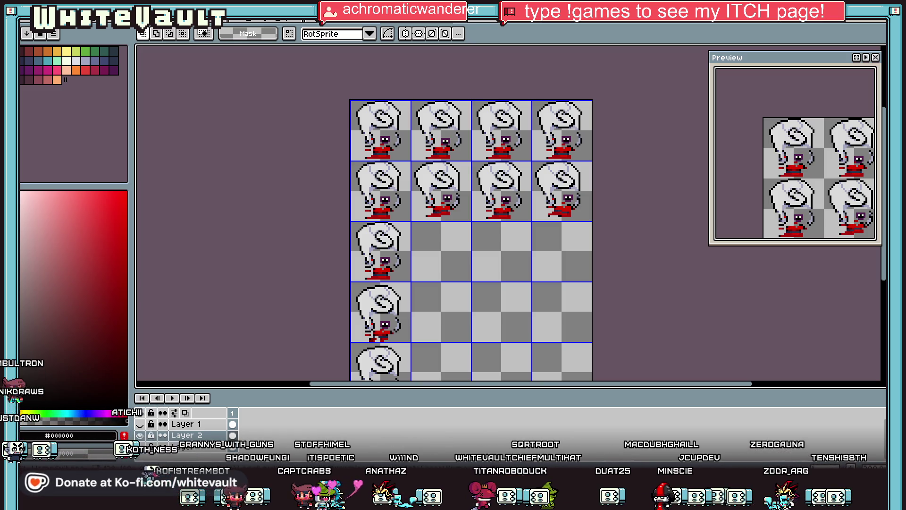
{"action": "key", "text": "ctrl+Tab"}
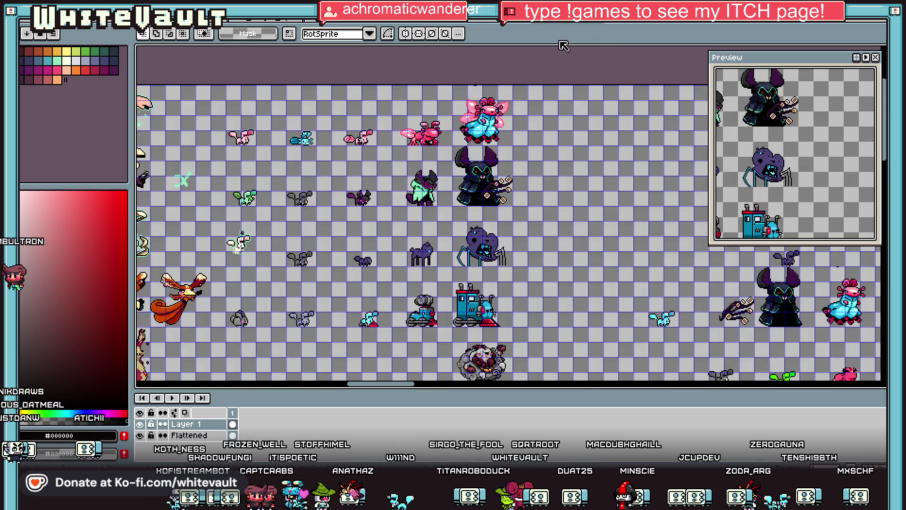
Cycle through the open documents to find the knight sprite sheet
{"action": "key", "text": "ctrl+Tab"}
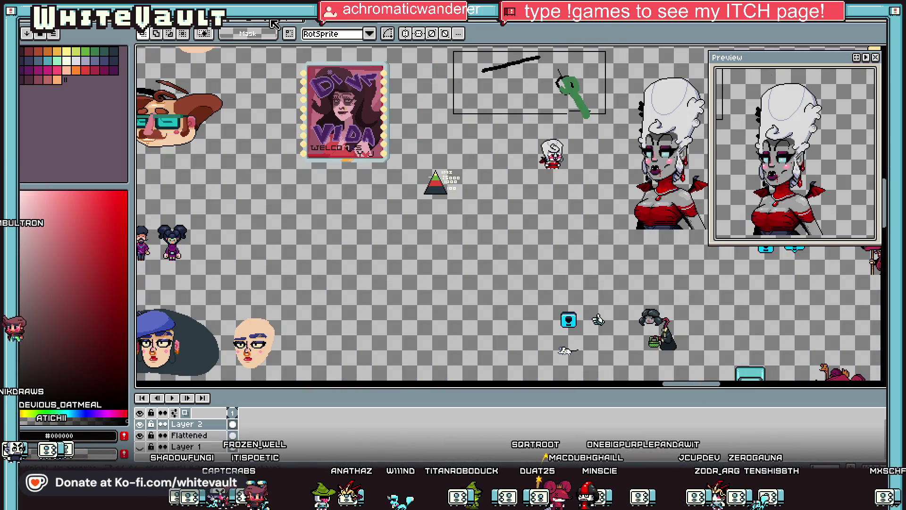
{"action": "left_click", "coordinate": [274, 24]}
{"action": "left_click", "coordinate": [253, 23]}
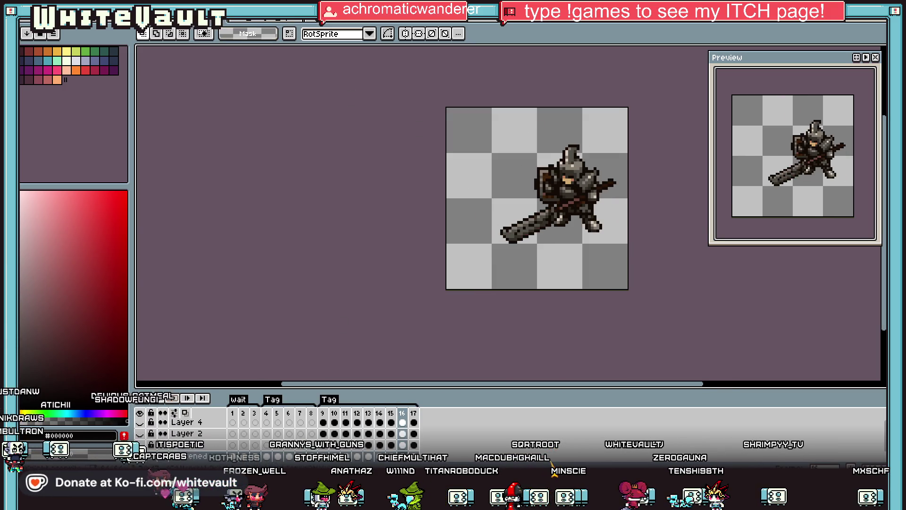
{"action": "key", "text": "ctrl+Tab"}
{"action": "key", "text": "ctrl+Tab"}
{"action": "key", "text": "ctrl+Tab"}
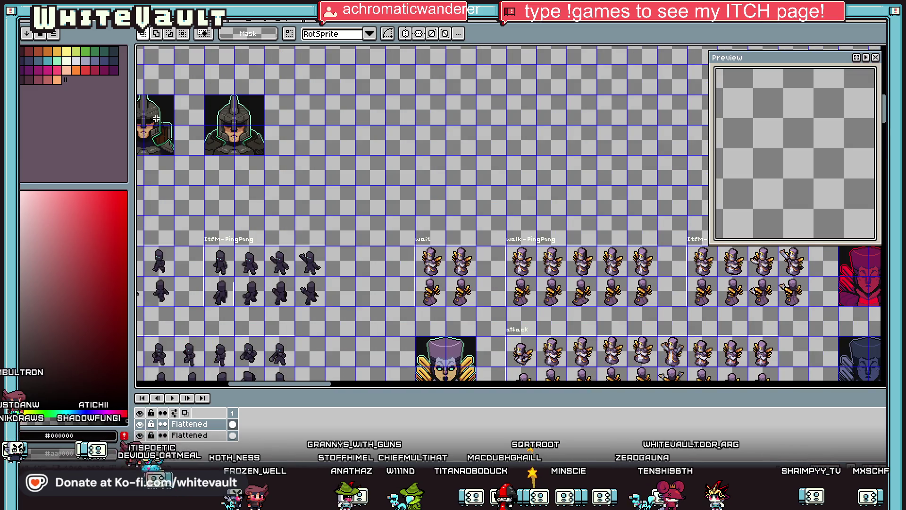
{"action": "key", "text": "ctrl+Tab"}
{"action": "key", "text": "ctrl+Tab"}
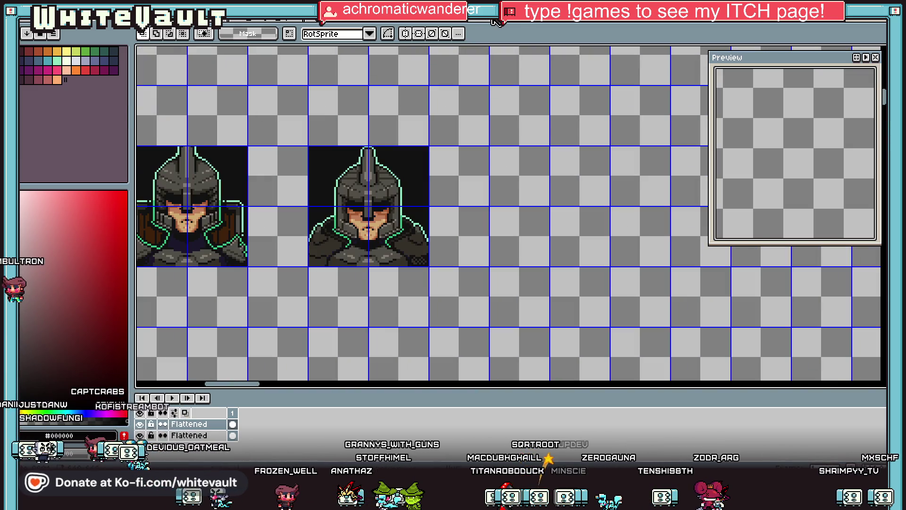
{"action": "key", "text": "ctrl+Tab"}
{"action": "key", "text": "ctrl+Tab"}
{"action": "key", "text": "ctrl+shift+Tab"}
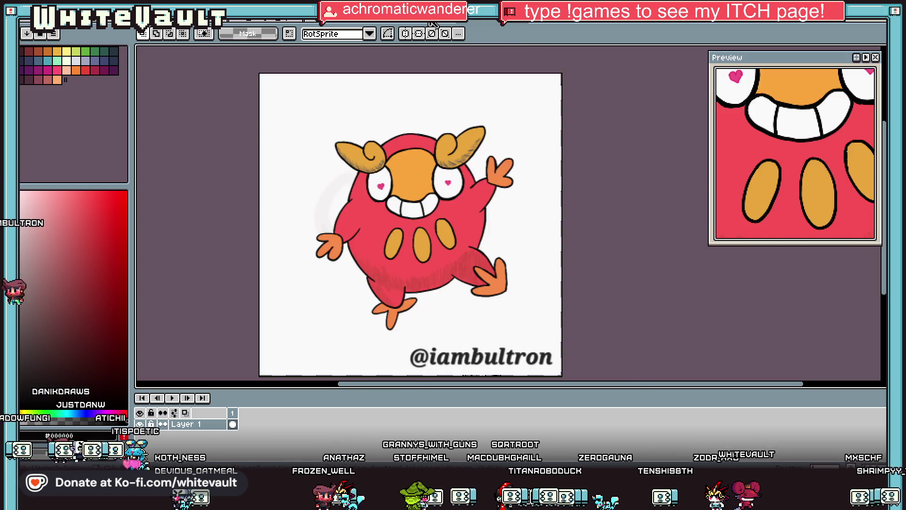
{"action": "key", "text": "ctrl+Tab"}
{"action": "key", "text": "ctrl+Tab"}
{"action": "key", "text": "ctrl+Tab"}
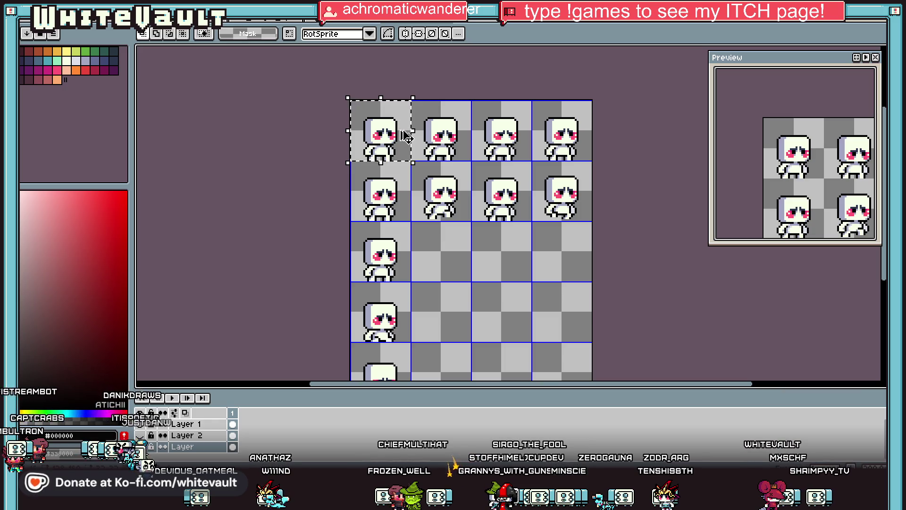
On the knight sheet, paste the white chibi frame into the cell beside the knight portrait
{"action": "key", "text": "ctrl+Tab"}
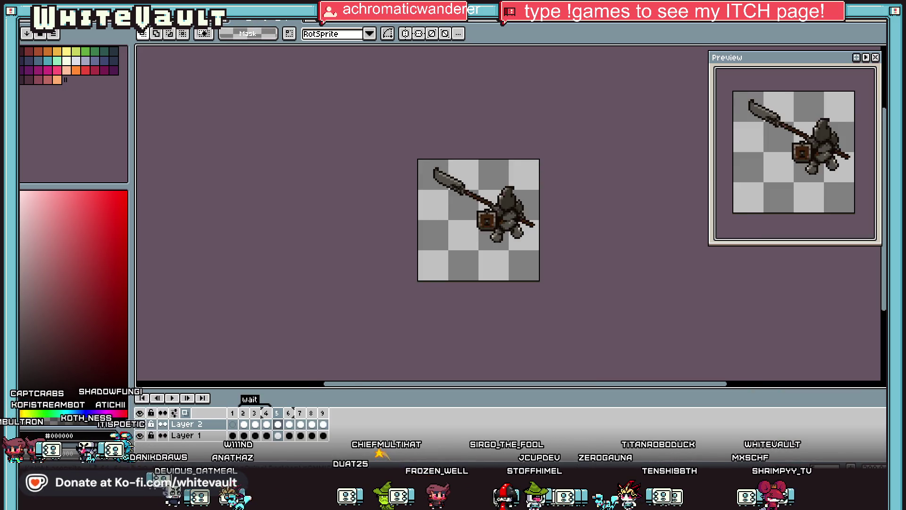
{"action": "key", "text": "ctrl+Tab"}
{"action": "key", "text": "ctrl+Tab"}
{"action": "key", "text": "ctrl+Tab"}
{"action": "key", "text": "ctrl+Tab"}
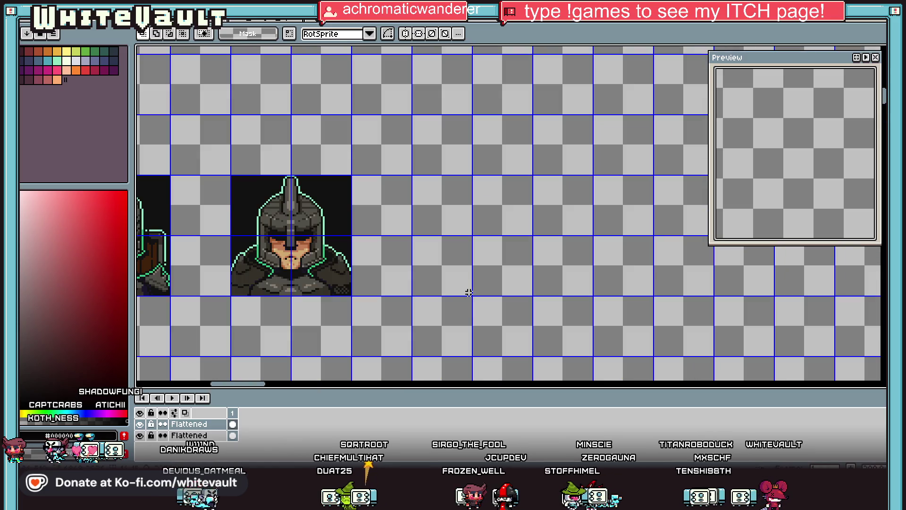
{"action": "key", "text": "ctrl+v"}
{"action": "left_click_drag", "start_coordinate": [509, 212], "coordinate": [447, 271]}
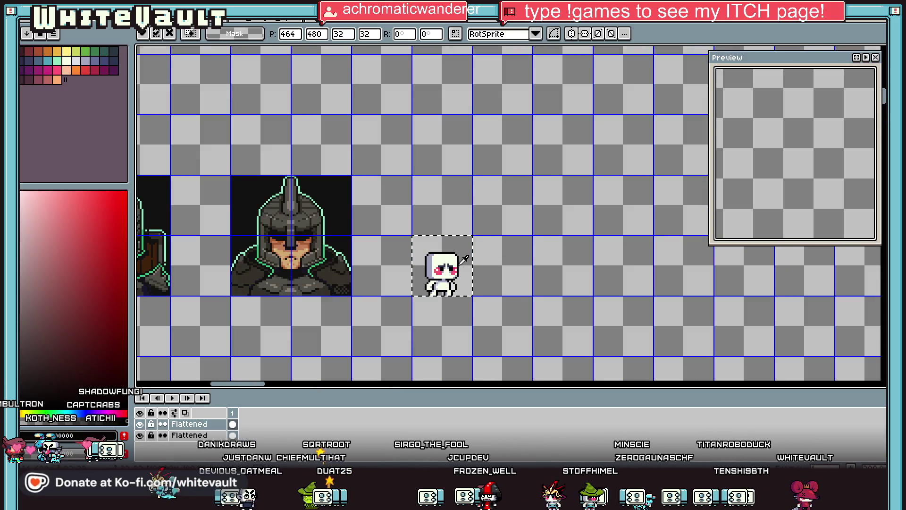
Select the top Flattened layer and add a new empty layer above it
{"action": "scroll", "coordinate": [791, 162], "scroll_direction": "up", "scroll_amount": 2}
{"action": "scroll", "coordinate": [791, 170], "scroll_direction": "up", "scroll_amount": 1}
{"action": "scroll", "coordinate": [791, 179], "scroll_direction": "up", "scroll_amount": 2}
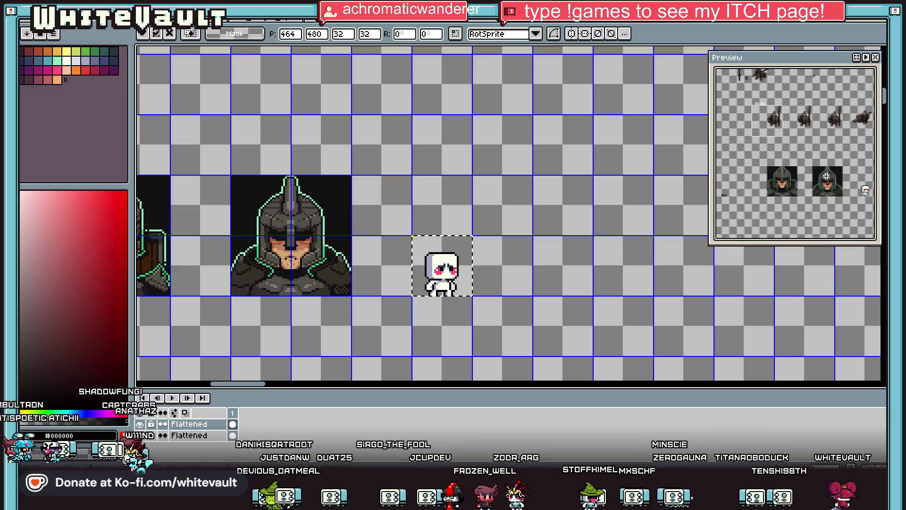
{"action": "scroll", "coordinate": [791, 189], "scroll_direction": "up", "scroll_amount": 2}
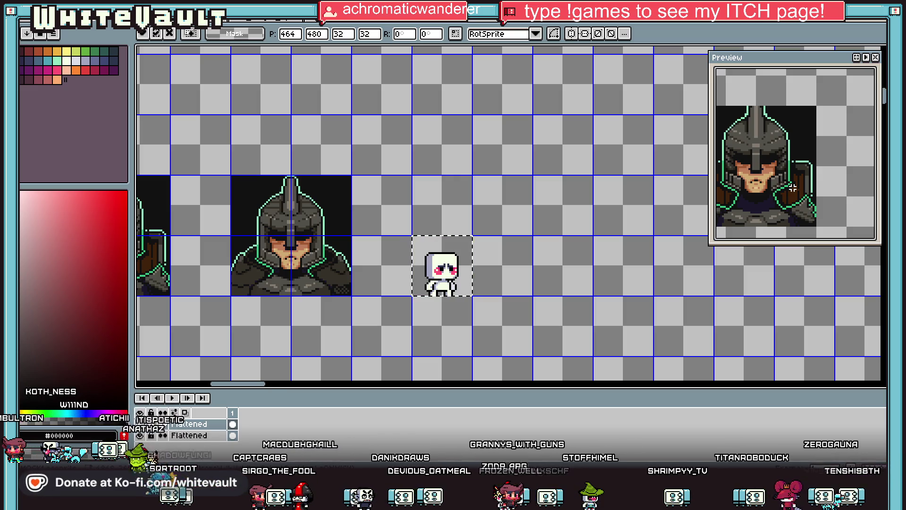
{"action": "left_click", "coordinate": [327, 219], "text": "alt"}
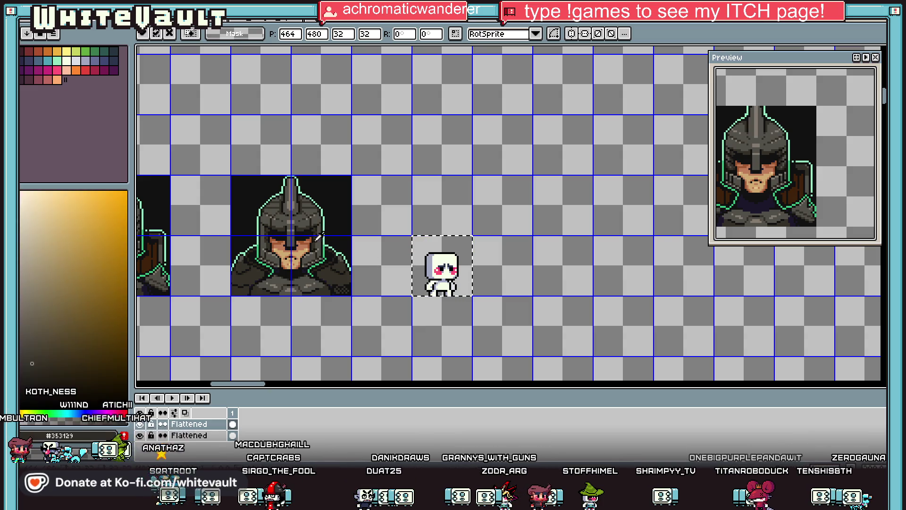
{"action": "right_click", "coordinate": [213, 424]}
{"action": "left_click", "coordinate": [346, 403]}
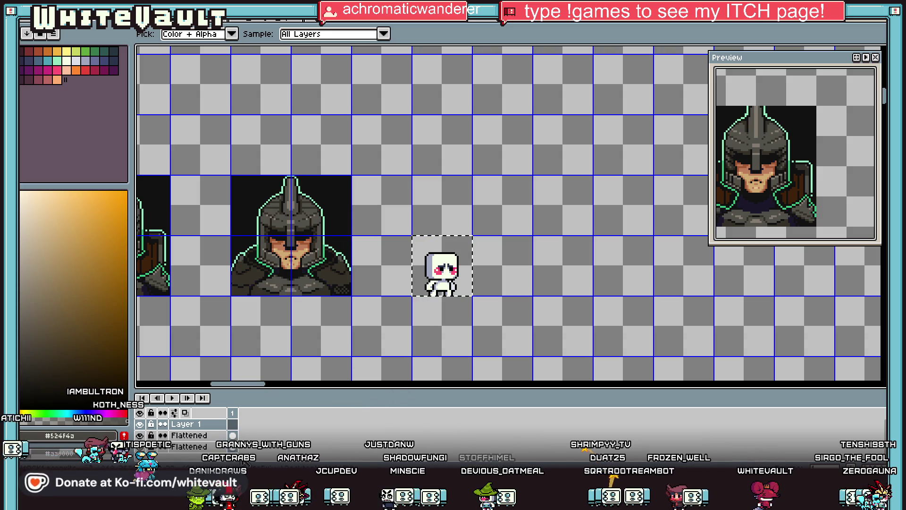
Paint a dark grey nose guard between the eyes and a stroke left of them
{"action": "key", "text": "b"}
{"action": "scroll", "coordinate": [433, 271], "scroll_direction": "up", "scroll_amount": 2}
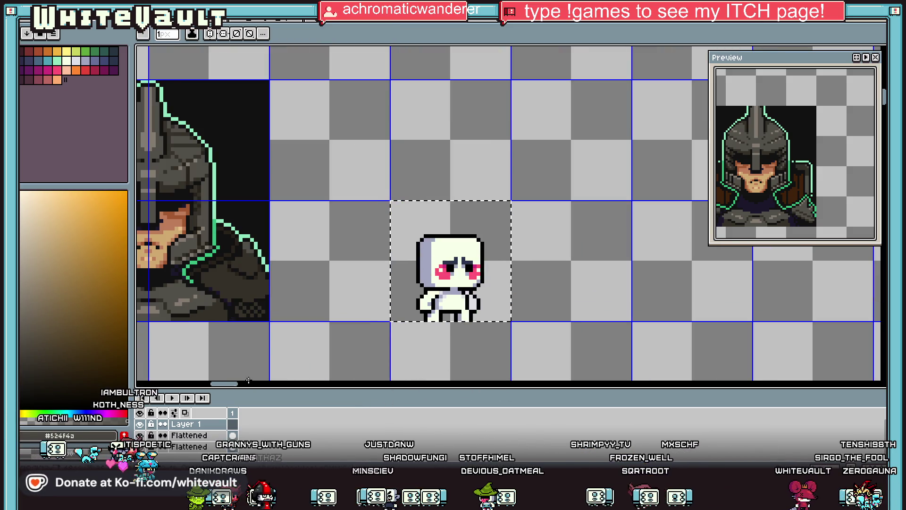
{"action": "scroll", "coordinate": [453, 273], "scroll_direction": "left", "scroll_amount": 1}
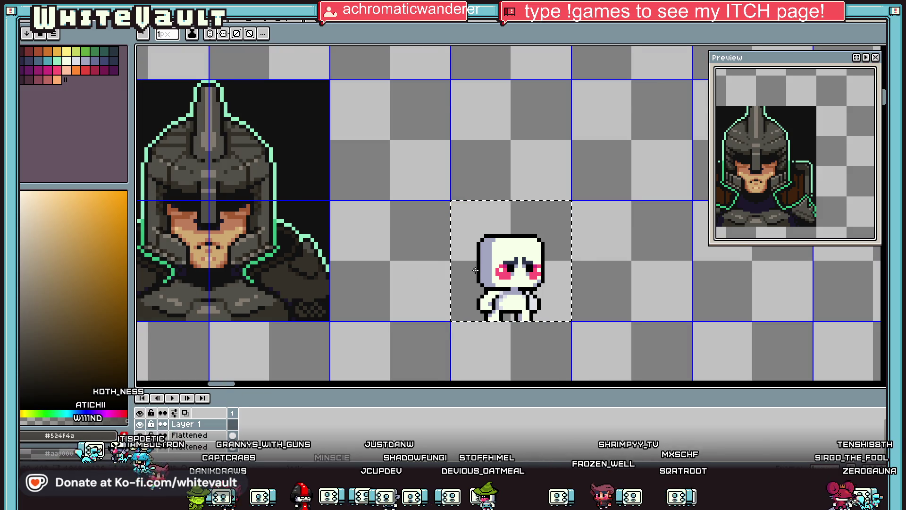
{"action": "scroll", "coordinate": [475, 270], "scroll_direction": "up", "scroll_amount": 1}
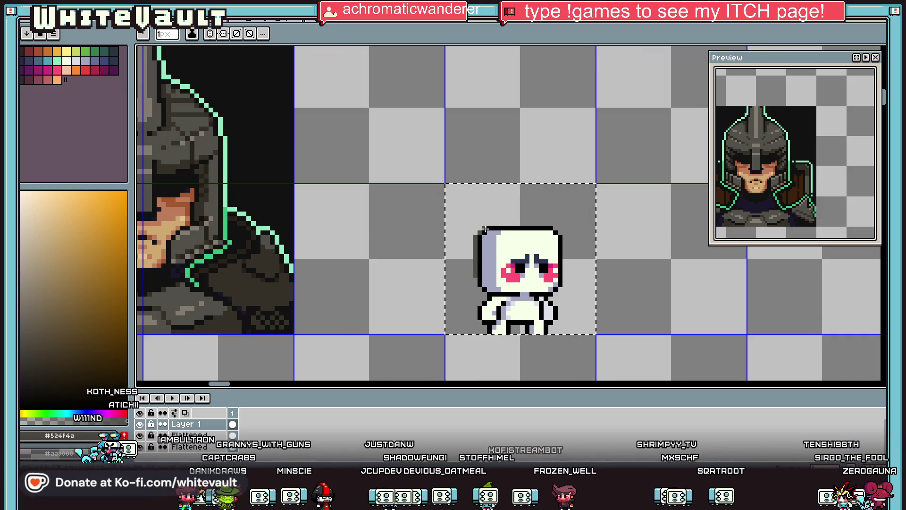
{"action": "scroll", "coordinate": [529, 265], "scroll_direction": "up", "scroll_amount": 2}
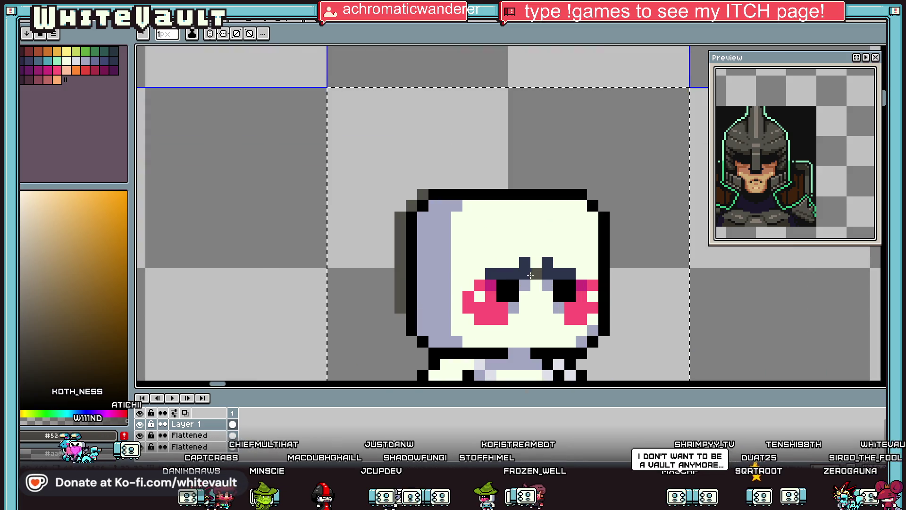
{"action": "mouse_move", "coordinate": [527, 275]}
{"action": "left_mouse_down"}
{"action": "mouse_move", "coordinate": [525, 226]}
{"action": "mouse_move", "coordinate": [537, 284]}
{"action": "mouse_move", "coordinate": [546, 230]}
{"action": "mouse_move", "coordinate": [415, 247]}
{"action": "left_mouse_up"}
{"action": "left_click", "coordinate": [514, 251]}
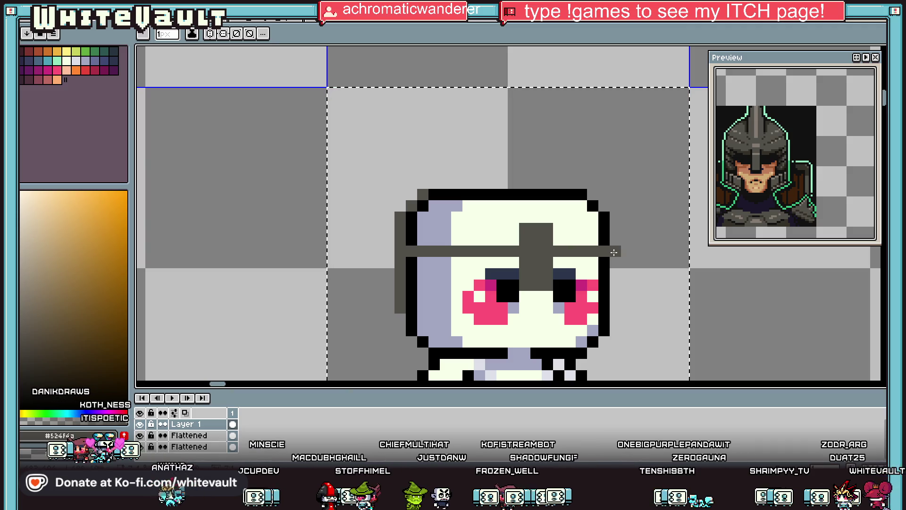
{"action": "mouse_move", "coordinate": [457, 258]}
{"action": "left_mouse_down"}
{"action": "mouse_move", "coordinate": [457, 299]}
{"action": "mouse_move", "coordinate": [426, 341]}
{"action": "left_mouse_up"}
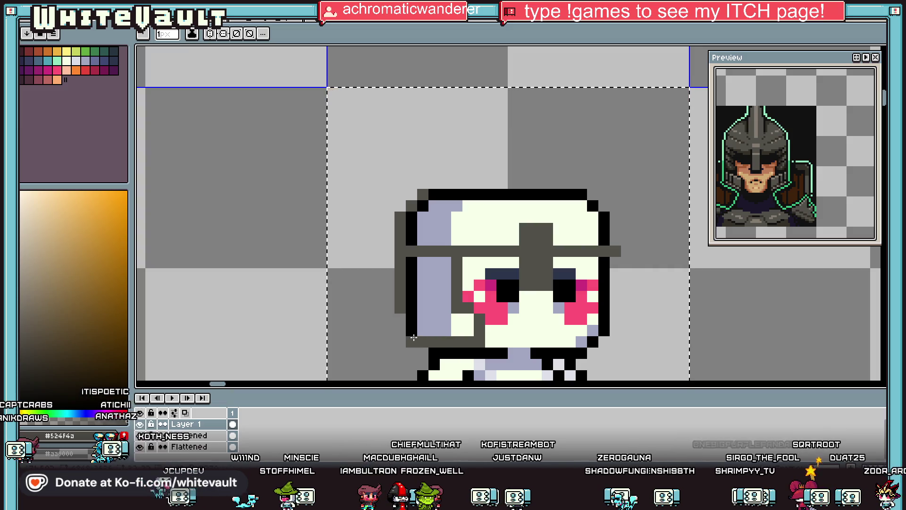
Bucket-fill the lavender side of the head dark grey and paint a brim across the forehead
{"action": "key", "text": "g"}
{"action": "left_click", "coordinate": [432, 262]}
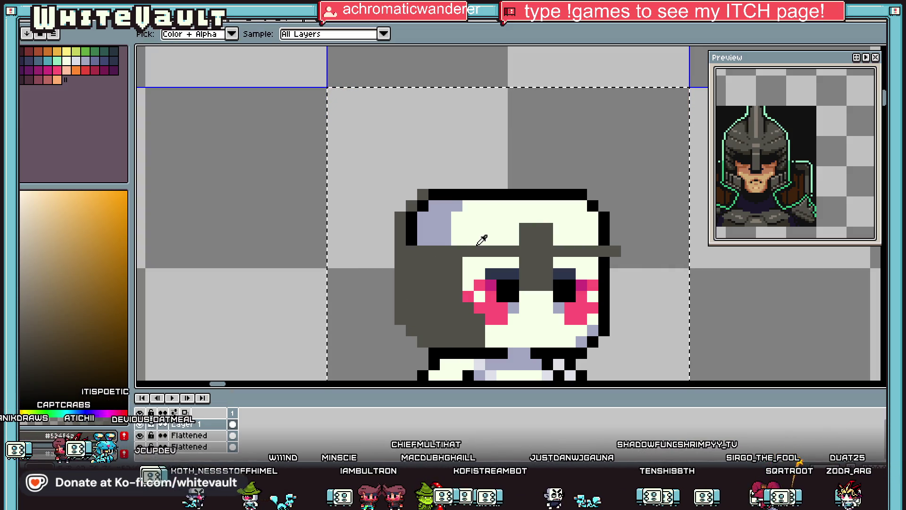
{"action": "scroll", "coordinate": [420, 206], "scroll_direction": "down", "scroll_amount": 2}
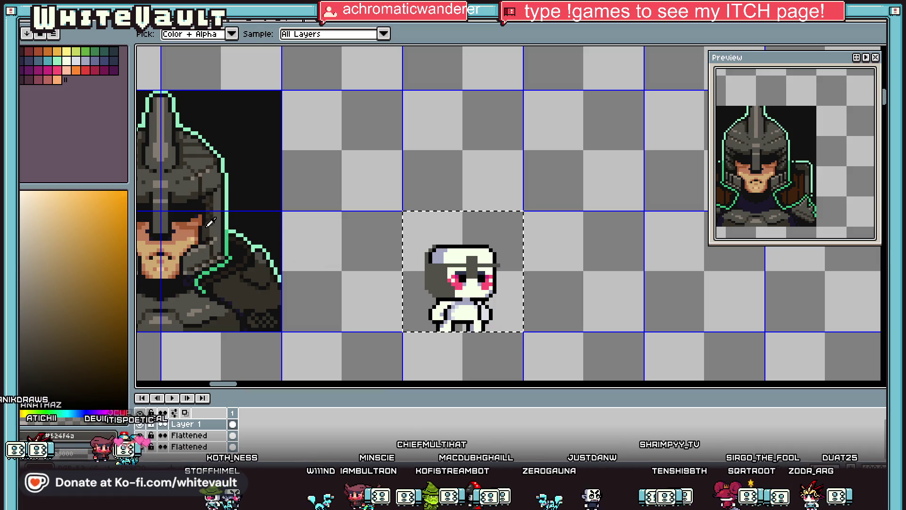
{"action": "key", "text": "b"}
{"action": "scroll", "coordinate": [461, 262], "scroll_direction": "up", "scroll_amount": 2}
{"action": "left_click_drag", "start_coordinate": [475, 261], "coordinate": [356, 261]}
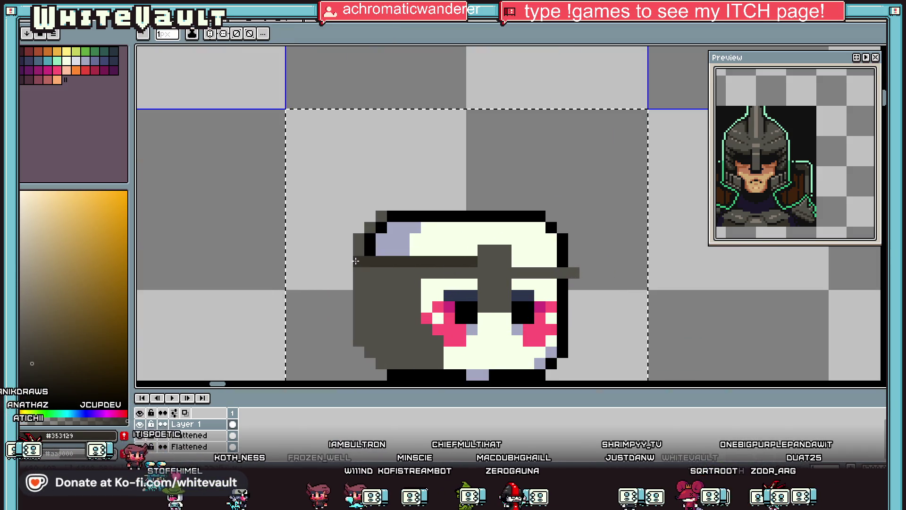
Outline the brim and nose guard in black and paint #524f4a down the right cheek
{"action": "left_click", "coordinate": [563, 253], "text": "alt"}
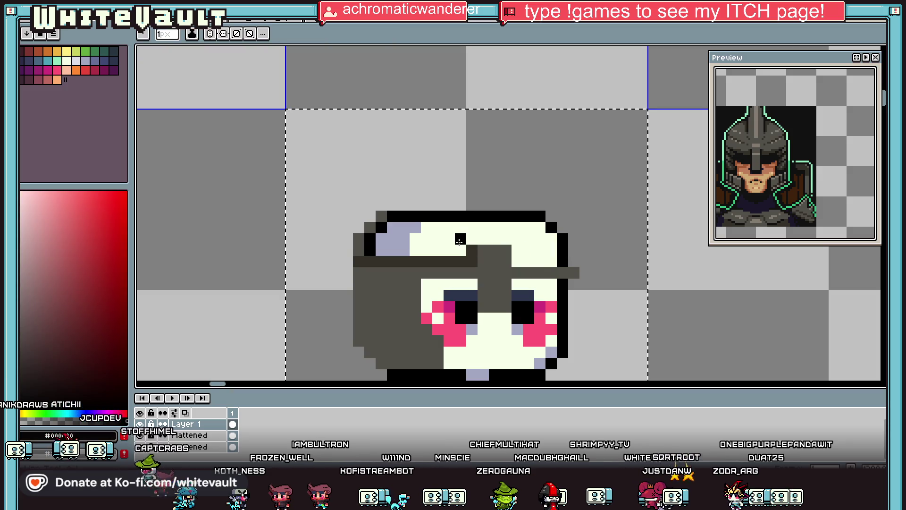
{"action": "left_click_drag", "start_coordinate": [506, 241], "coordinate": [480, 316]}
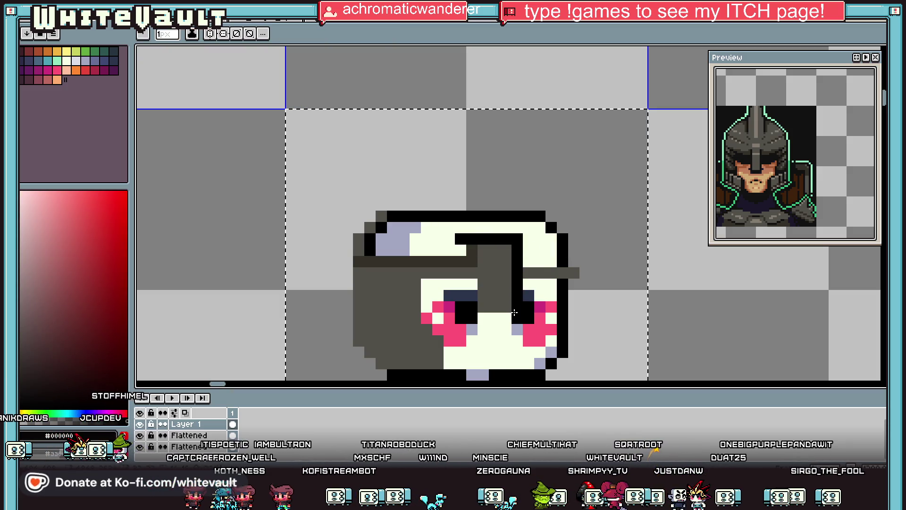
{"action": "mouse_move", "coordinate": [472, 284]}
{"action": "left_mouse_down"}
{"action": "mouse_move", "coordinate": [426, 318]}
{"action": "mouse_move", "coordinate": [449, 364]}
{"action": "left_mouse_up"}
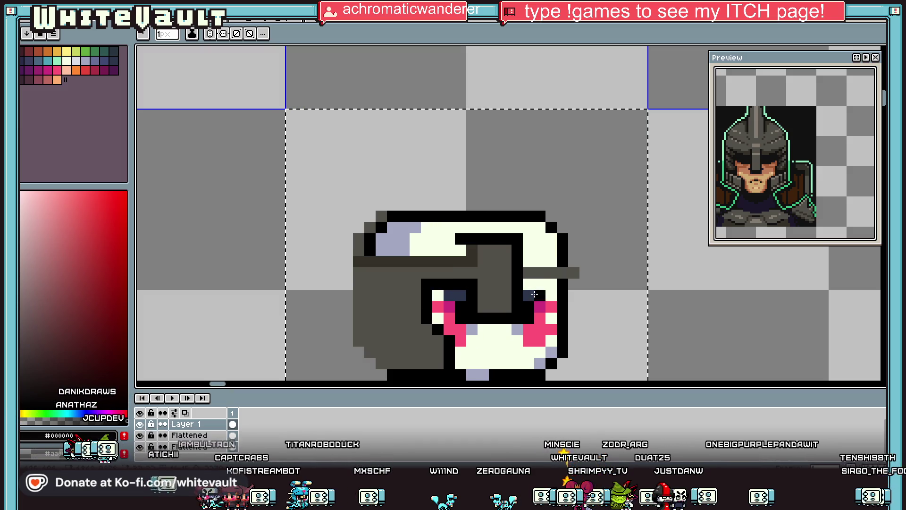
{"action": "left_click", "coordinate": [550, 273], "text": "alt"}
{"action": "mouse_move", "coordinate": [551, 283]}
{"action": "left_mouse_down"}
{"action": "mouse_move", "coordinate": [560, 351]}
{"action": "mouse_move", "coordinate": [563, 276]}
{"action": "left_mouse_up"}
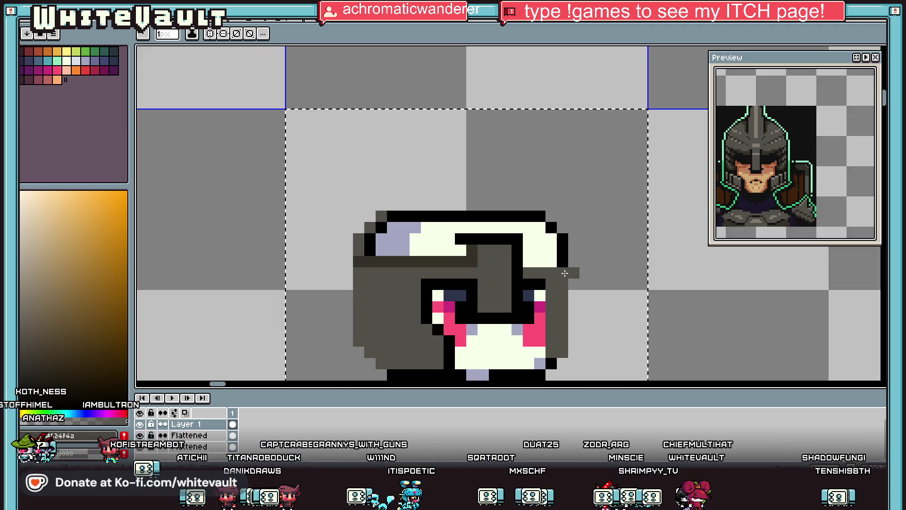
Touch up the helmet in dark grey and draw a black outline down its left side
{"action": "key", "text": "i"}
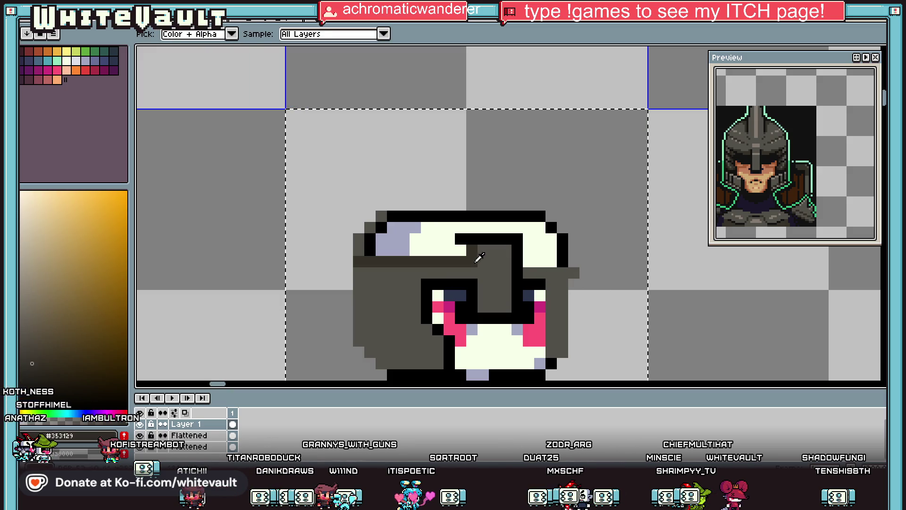
{"action": "left_click", "coordinate": [476, 260]}
{"action": "key", "text": "b"}
{"action": "left_click", "coordinate": [524, 262]}
{"action": "key", "text": "i"}
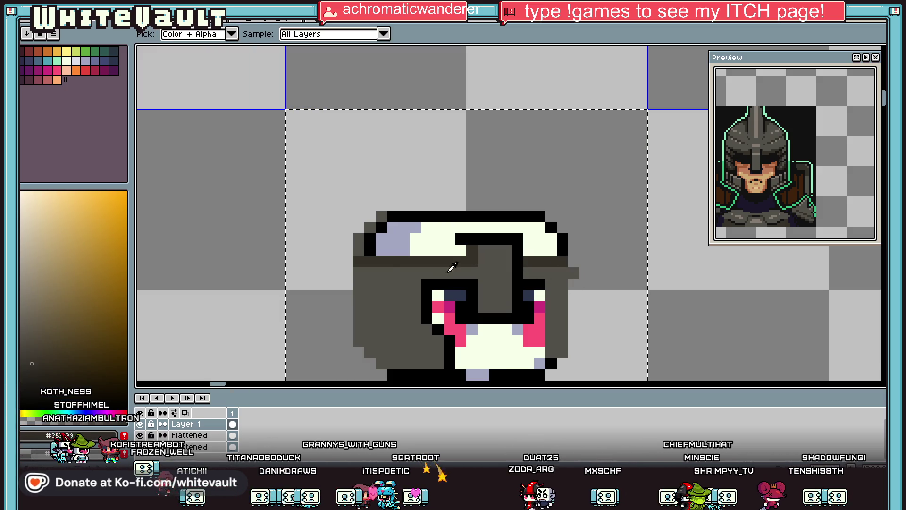
{"action": "left_click", "coordinate": [354, 270]}
{"action": "key", "text": "b"}
{"action": "key", "text": "i"}
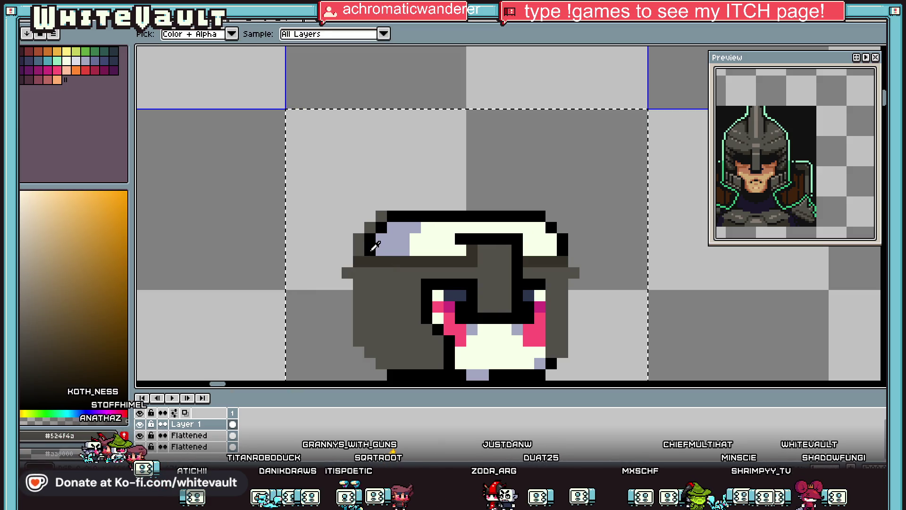
{"action": "left_click", "coordinate": [372, 250]}
{"action": "key", "text": "b"}
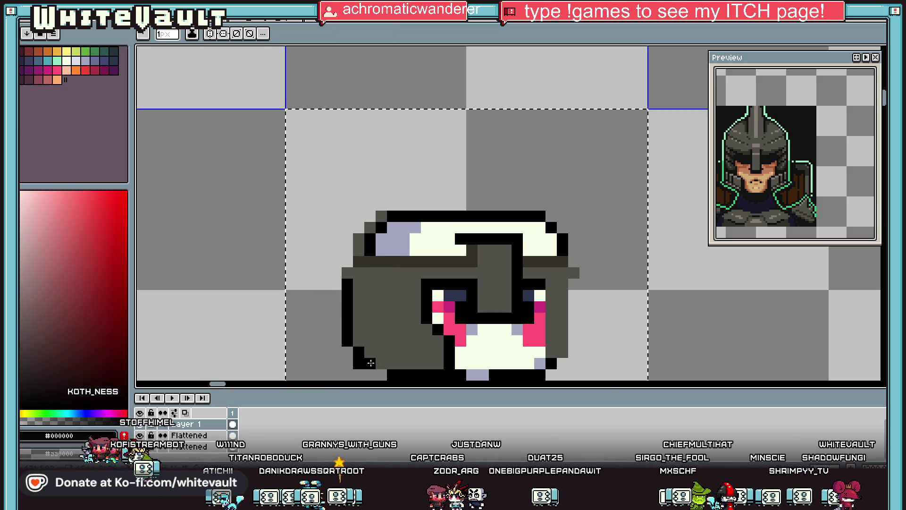
{"action": "key", "text": "i"}
{"action": "left_click", "coordinate": [365, 373]}
{"action": "key", "text": "b"}
{"action": "left_click", "coordinate": [359, 364]}
{"action": "mouse_move", "coordinate": [336, 274]}
{"action": "left_mouse_down"}
{"action": "mouse_move", "coordinate": [333, 257]}
{"action": "mouse_move", "coordinate": [370, 217]}
{"action": "left_mouse_up"}
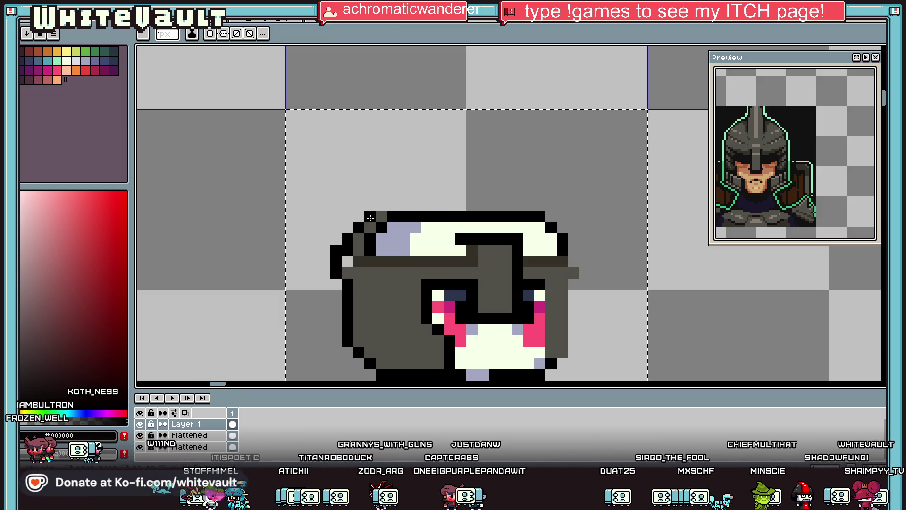
Paint grey along the helmet's right and top edge and fill the cream head band grey
{"action": "scroll", "coordinate": [393, 213], "scroll_direction": "down", "scroll_amount": 1}
{"action": "key", "text": "i"}
{"action": "left_click", "coordinate": [508, 251]}
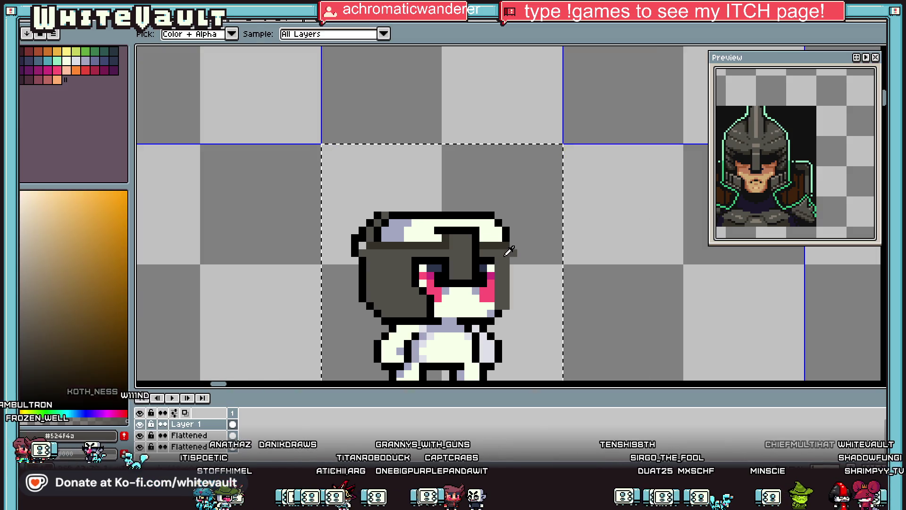
{"action": "key", "text": "b"}
{"action": "scroll", "coordinate": [509, 252], "scroll_direction": "up", "scroll_amount": 2}
{"action": "mouse_move", "coordinate": [509, 215]}
{"action": "left_mouse_down"}
{"action": "mouse_move", "coordinate": [510, 193]}
{"action": "mouse_move", "coordinate": [487, 170]}
{"action": "mouse_move", "coordinate": [333, 149]}
{"action": "mouse_move", "coordinate": [388, 148]}
{"action": "mouse_move", "coordinate": [500, 170]}
{"action": "mouse_move", "coordinate": [669, 170]}
{"action": "left_mouse_up"}
{"action": "scroll", "coordinate": [333, 150], "scroll_direction": "left", "scroll_amount": 3}
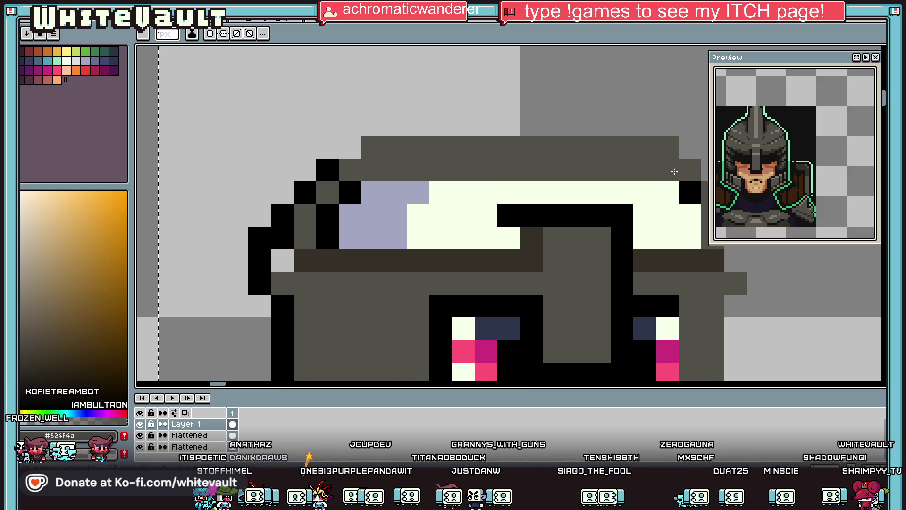
{"action": "key", "text": "g"}
{"action": "left_click", "coordinate": [655, 200]}
Add a row of darker #353129 shading along the helmet
{"action": "scroll", "coordinate": [655, 200], "scroll_direction": "down", "scroll_amount": 3}
{"action": "key", "text": "i"}
{"action": "scroll", "coordinate": [580, 217], "scroll_direction": "up", "scroll_amount": 2}
{"action": "left_click", "coordinate": [577, 222]}
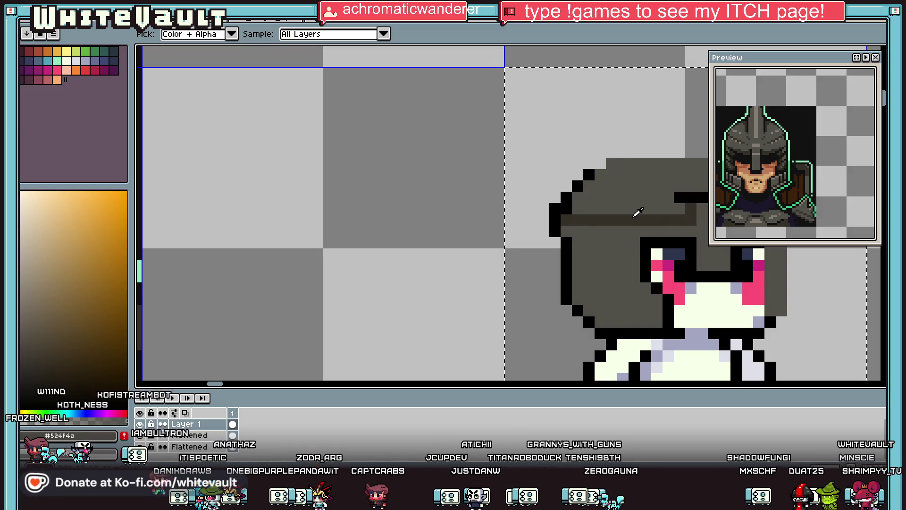
{"action": "key", "text": "b"}
{"action": "left_click_drag", "start_coordinate": [638, 243], "coordinate": [572, 244]}
Paint a black row along the helmet and re-sample the #524f4a and #353129 shades
{"action": "scroll", "coordinate": [573, 244], "scroll_direction": "down", "scroll_amount": 3}
{"action": "key", "text": "i"}
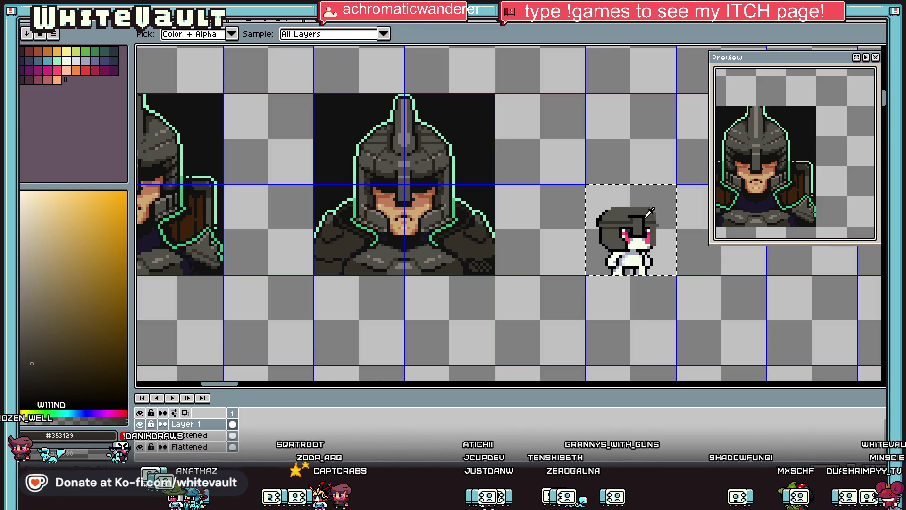
{"action": "scroll", "coordinate": [609, 194], "scroll_direction": "up", "scroll_amount": 3}
{"action": "left_click", "coordinate": [609, 194]}
{"action": "key", "text": "b"}
{"action": "left_click_drag", "start_coordinate": [608, 199], "coordinate": [659, 199]}
{"action": "key", "text": "i"}
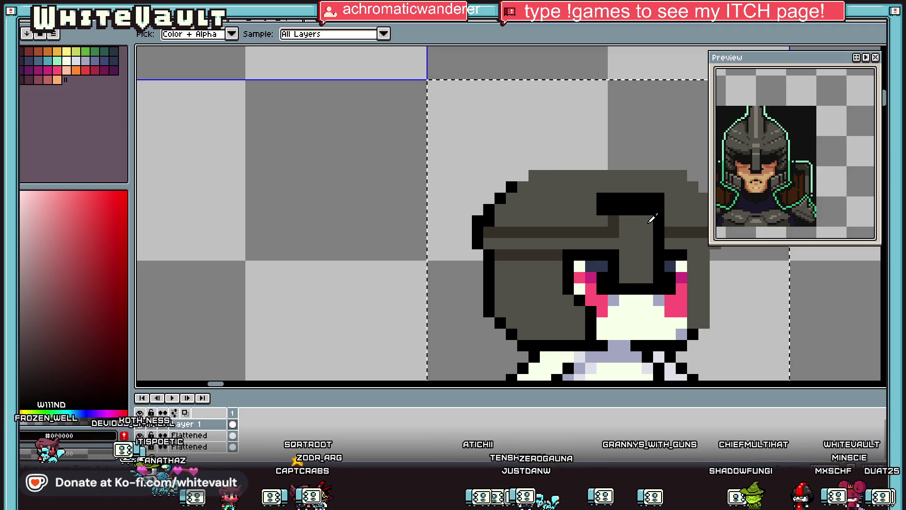
{"action": "left_click", "coordinate": [633, 210]}
{"action": "left_click", "coordinate": [610, 210]}
{"action": "key", "text": "b"}
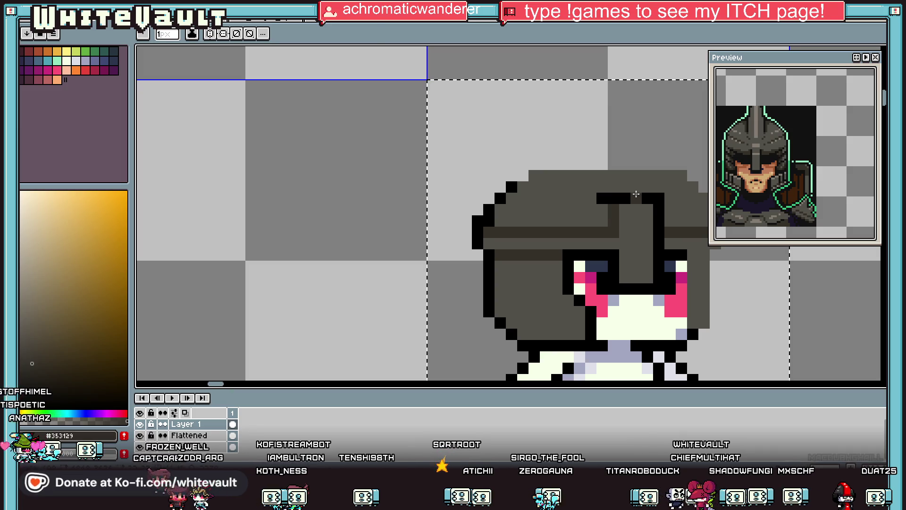
Outline the top and right edge of the helmet in black
{"action": "key", "text": "i"}
{"action": "scroll", "coordinate": [633, 203], "scroll_direction": "down", "scroll_amount": 5}
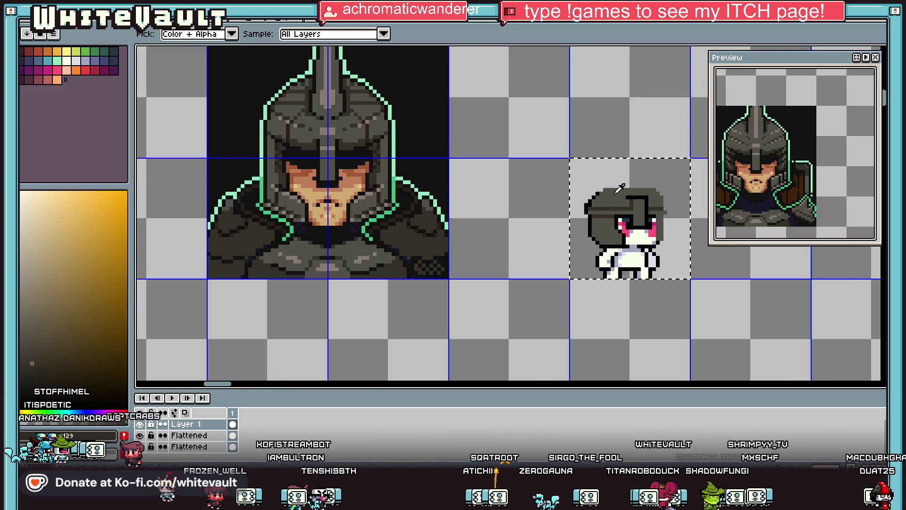
{"action": "scroll", "coordinate": [596, 198], "scroll_direction": "up", "scroll_amount": 2}
{"action": "key", "text": "b"}
{"action": "scroll", "coordinate": [598, 188], "scroll_direction": "down", "scroll_amount": 1}
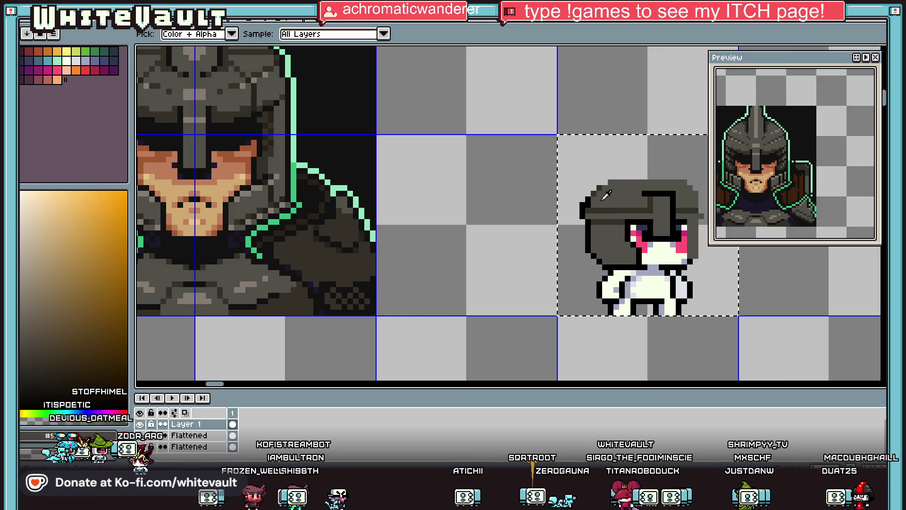
{"action": "scroll", "coordinate": [607, 181], "scroll_direction": "down", "scroll_amount": 1}
{"action": "scroll", "coordinate": [566, 176], "scroll_direction": "up", "scroll_amount": 2}
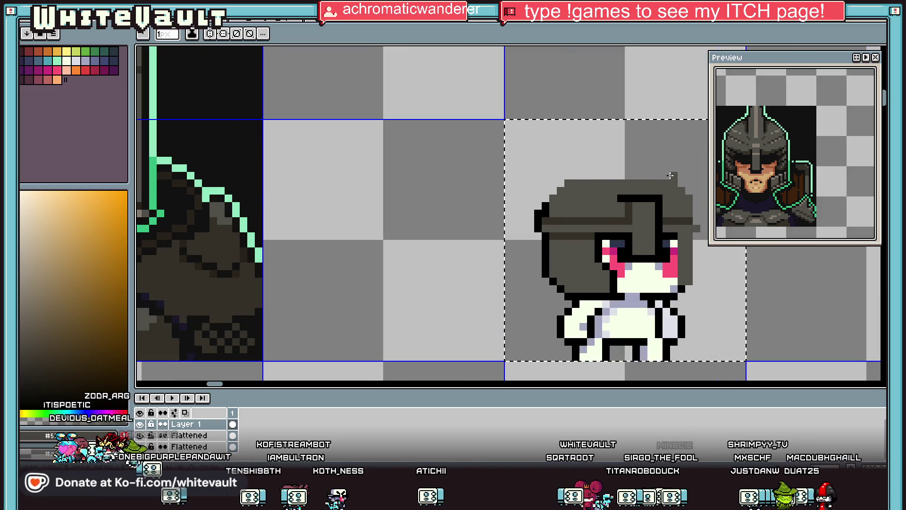
{"action": "left_click", "coordinate": [546, 199], "text": "alt"}
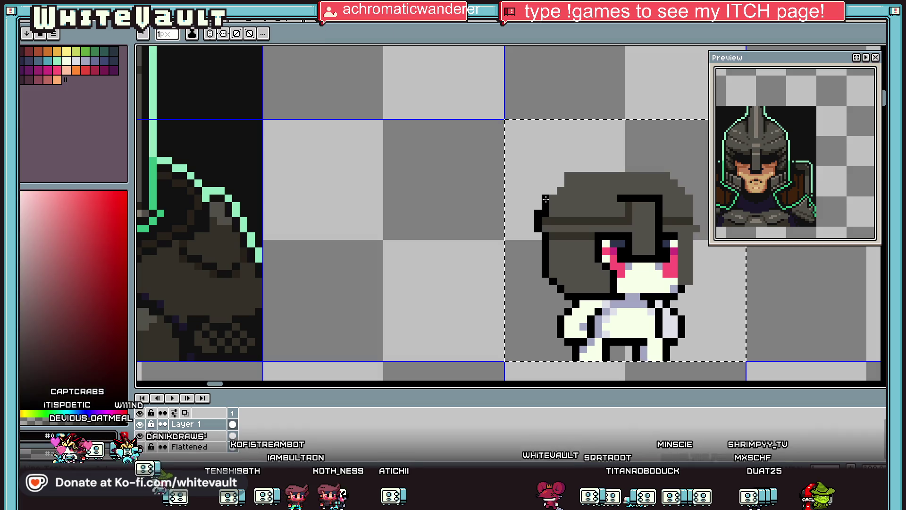
{"action": "left_click_drag", "start_coordinate": [553, 189], "coordinate": [673, 175]}
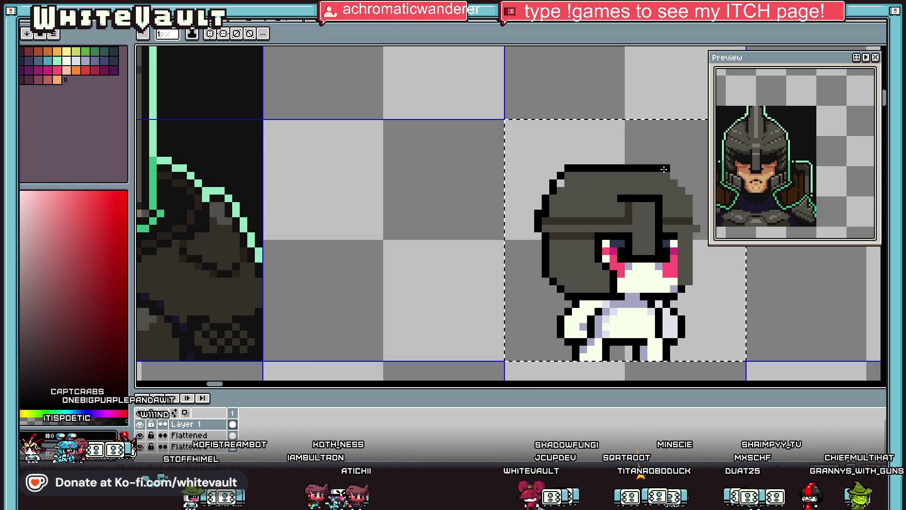
{"action": "left_click_drag", "start_coordinate": [696, 216], "coordinate": [680, 175]}
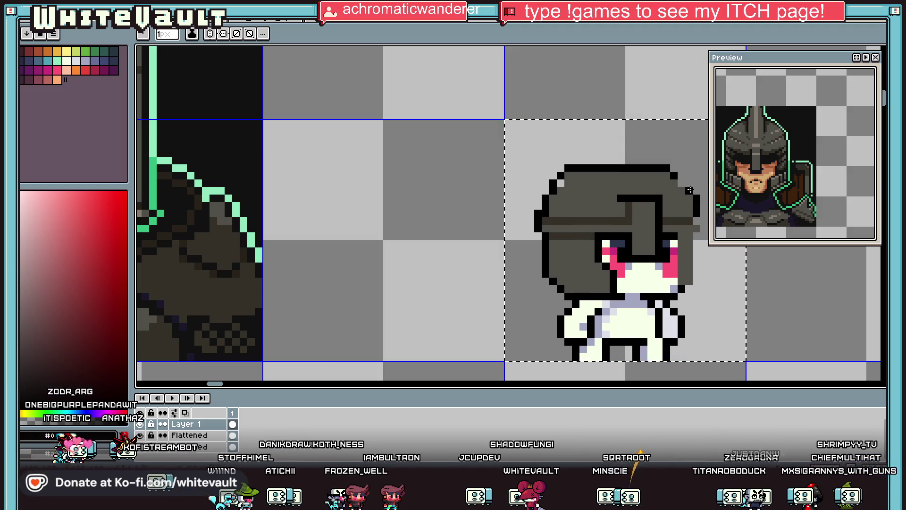
Draw a black column along the helmet's right edge and re-pick the #524f4a grey
{"action": "left_click", "coordinate": [669, 181], "text": "alt"}
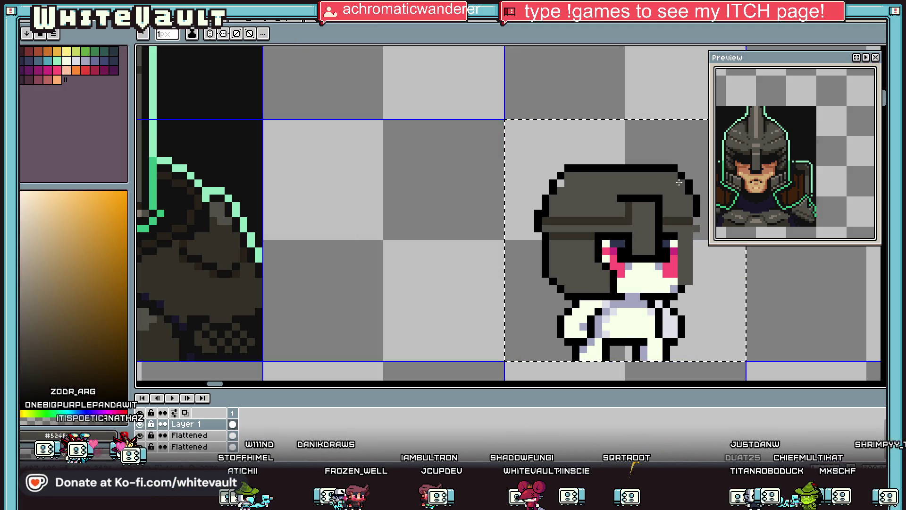
{"action": "scroll", "coordinate": [679, 182], "scroll_direction": "down", "scroll_amount": 3}
{"action": "key", "text": "i"}
{"action": "scroll", "coordinate": [676, 198], "scroll_direction": "up", "scroll_amount": 3}
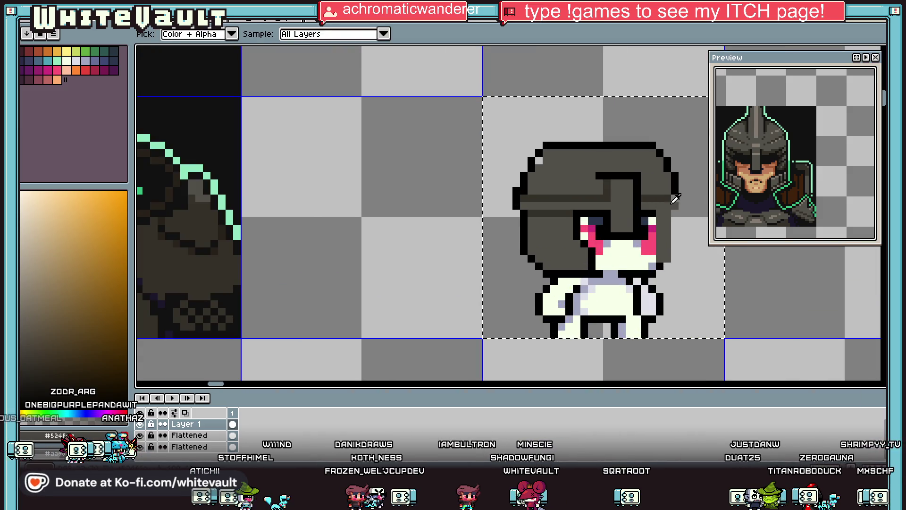
{"action": "left_click", "coordinate": [675, 198], "text": "alt"}
{"action": "left_click_drag", "start_coordinate": [682, 198], "coordinate": [682, 213]}
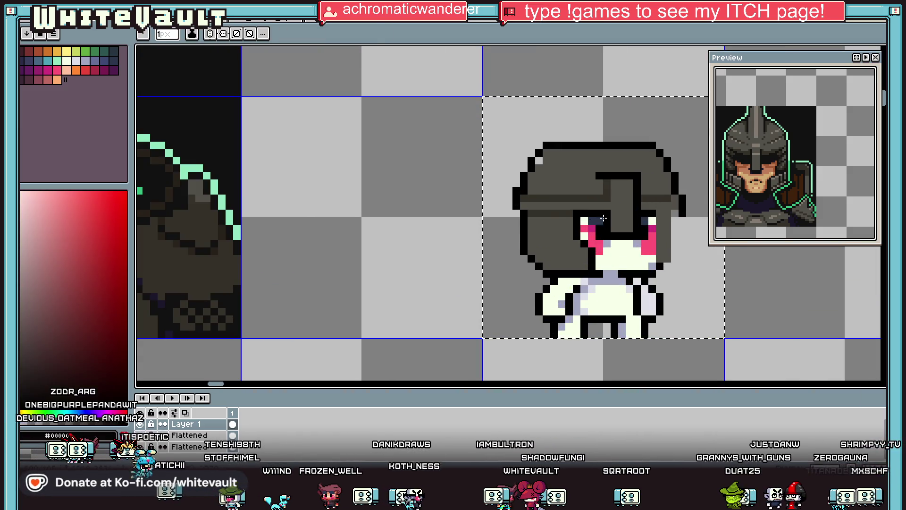
{"action": "left_click", "coordinate": [604, 218], "text": "alt"}
{"action": "left_click", "coordinate": [674, 214], "text": "alt"}
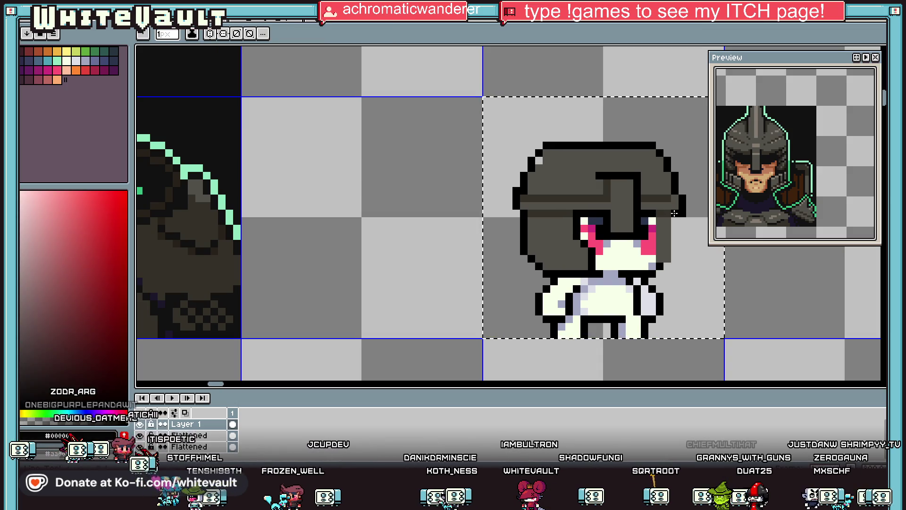
{"action": "scroll", "coordinate": [675, 217], "scroll_direction": "down", "scroll_amount": 3}
{"action": "key", "text": "i"}
{"action": "scroll", "coordinate": [675, 231], "scroll_direction": "up", "scroll_amount": 1}
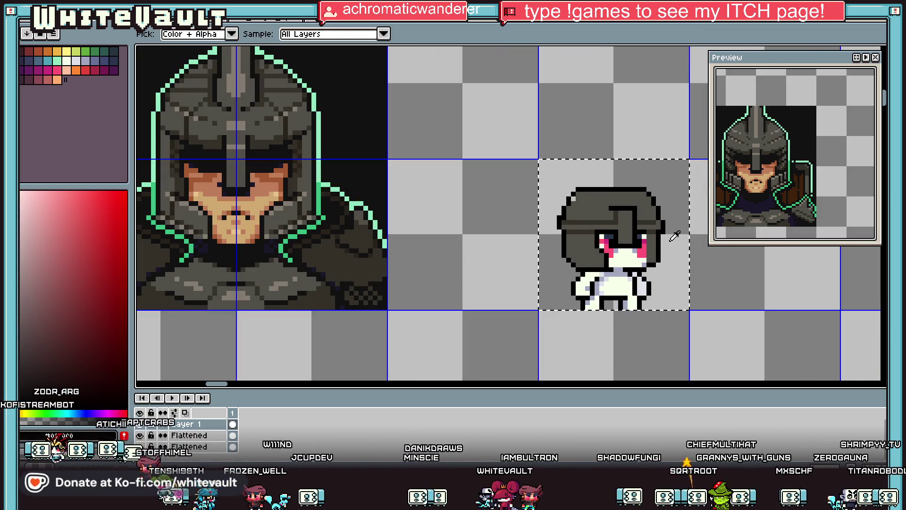
{"action": "scroll", "coordinate": [576, 198], "scroll_direction": "up", "scroll_amount": 2}
{"action": "left_click", "coordinate": [573, 200], "text": "alt"}
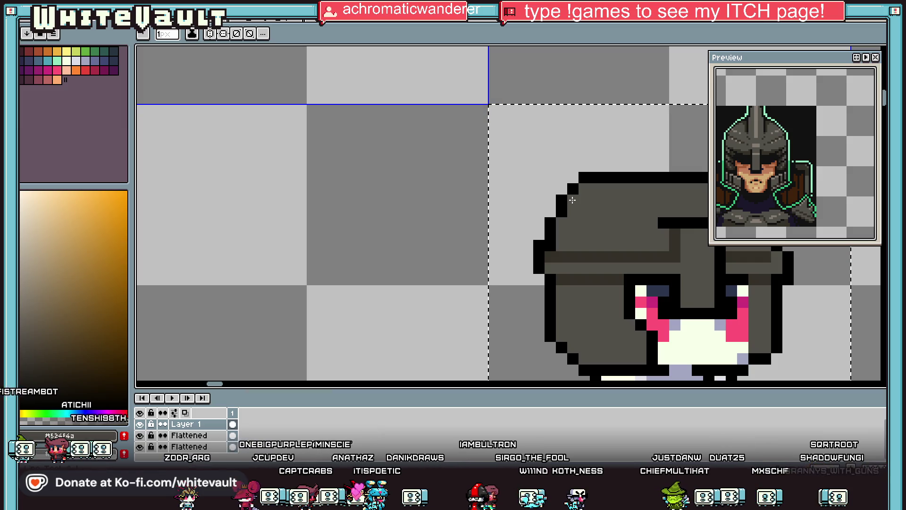
{"action": "scroll", "coordinate": [547, 176], "scroll_direction": "down", "scroll_amount": 2}
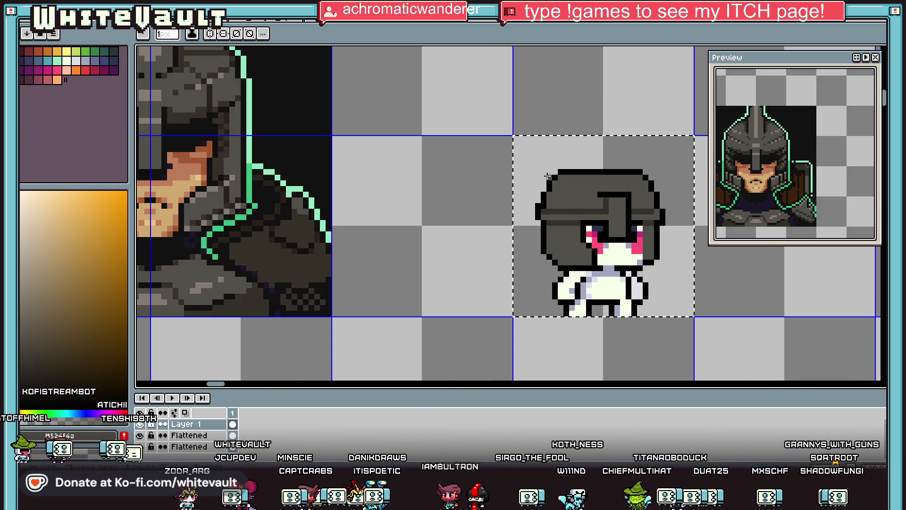
Repaint the helmet's old top outline row grey and pick black for a new top row
{"action": "scroll", "coordinate": [548, 176], "scroll_direction": "down", "scroll_amount": 1}
{"action": "scroll", "coordinate": [595, 173], "scroll_direction": "up", "scroll_amount": 3}
{"action": "mouse_move", "coordinate": [595, 173]}
{"action": "left_mouse_down"}
{"action": "mouse_move", "coordinate": [441, 178]}
{"action": "mouse_move", "coordinate": [600, 148]}
{"action": "left_mouse_up"}
{"action": "left_click", "coordinate": [417, 174], "text": "alt"}
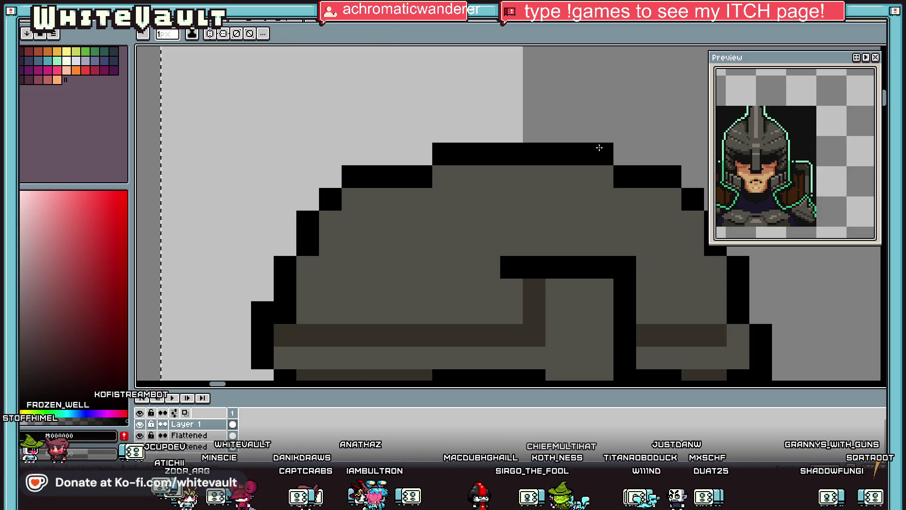
{"action": "scroll", "coordinate": [530, 250], "scroll_direction": "down", "scroll_amount": 3}
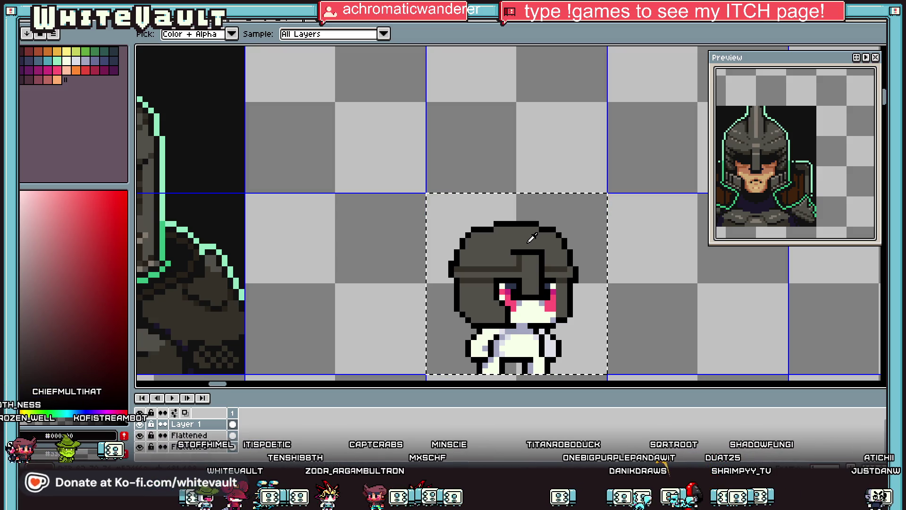
Dot five black rivets along the helmet band on both sides of the nose guard
{"action": "scroll", "coordinate": [532, 239], "scroll_direction": "down", "scroll_amount": 1}
{"action": "scroll", "coordinate": [531, 238], "scroll_direction": "up", "scroll_amount": 1}
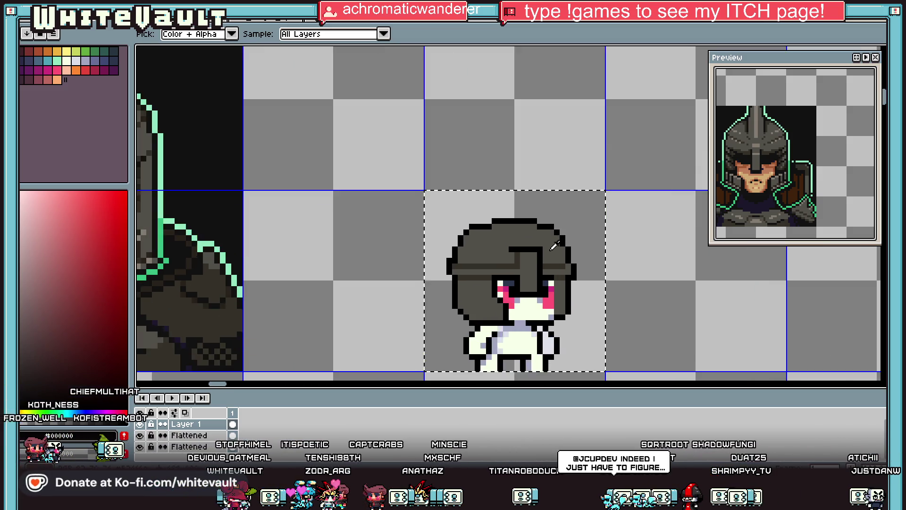
{"action": "scroll", "coordinate": [494, 247], "scroll_direction": "up", "scroll_amount": 1}
{"action": "key", "text": "b"}
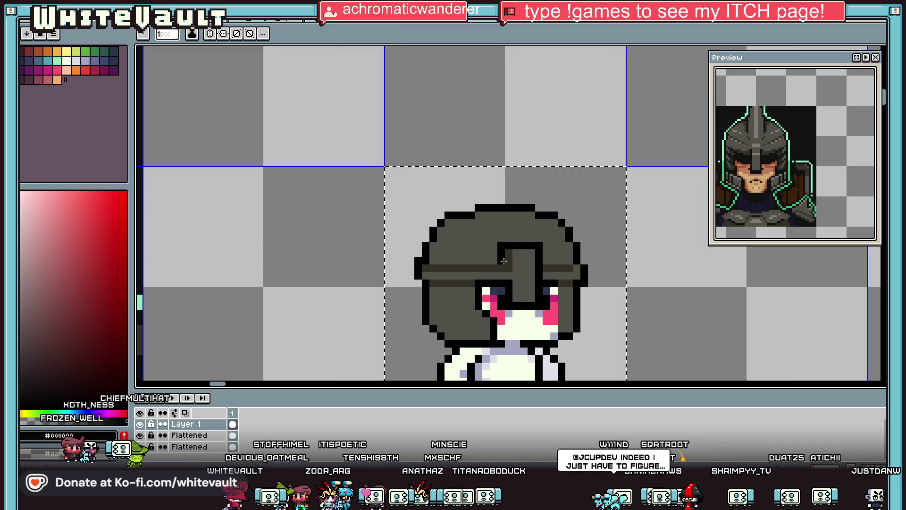
{"action": "scroll", "coordinate": [504, 261], "scroll_direction": "up", "scroll_amount": 1}
{"action": "left_click", "coordinate": [469, 260]}
{"action": "left_click", "coordinate": [433, 259]}
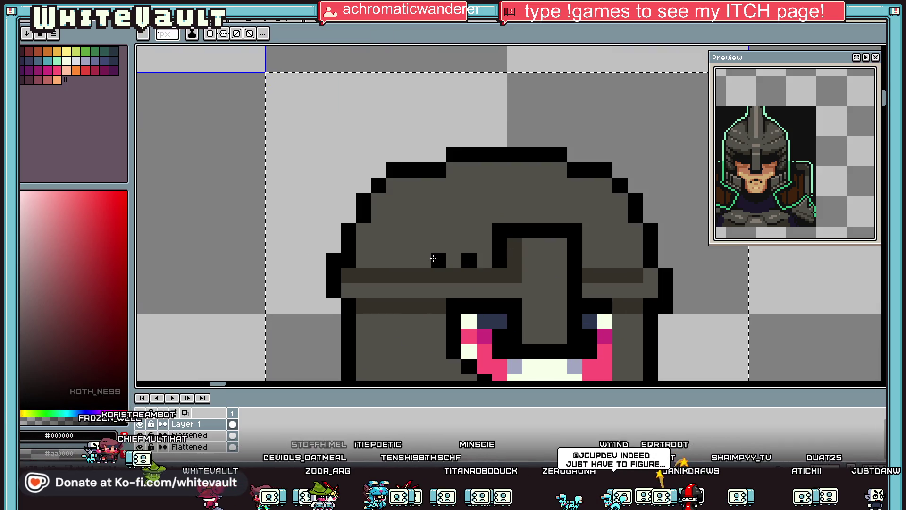
{"action": "left_click", "coordinate": [409, 260]}
{"action": "left_click", "coordinate": [378, 260]}
{"action": "left_click", "coordinate": [590, 260]}
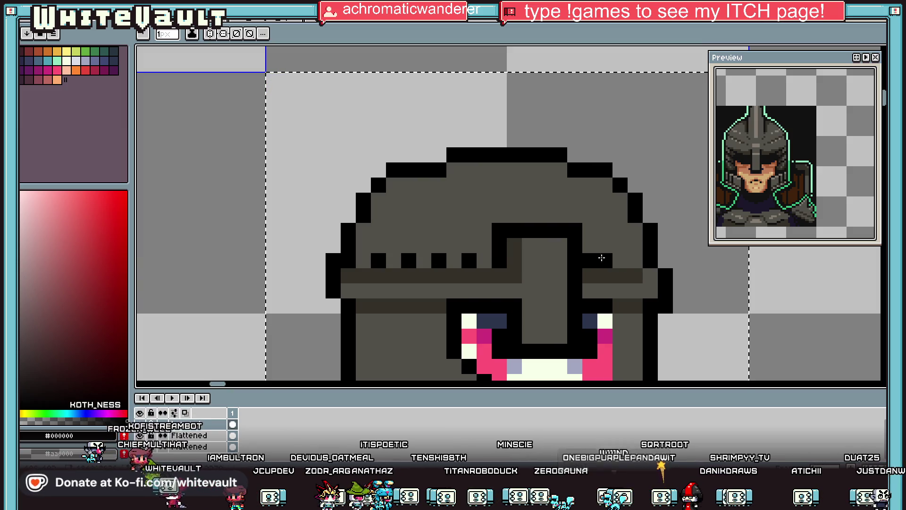
Start a second row of rivet dots below the band and pick the dark helmet colour
{"action": "scroll", "coordinate": [602, 258], "scroll_direction": "down", "scroll_amount": 2}
{"action": "scroll", "coordinate": [539, 260], "scroll_direction": "up", "scroll_amount": 2}
{"action": "left_click", "coordinate": [535, 258]}
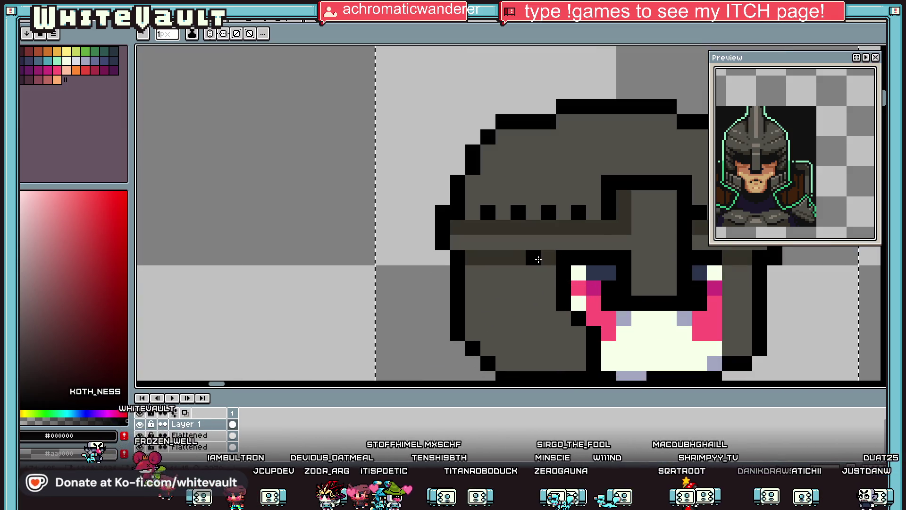
{"action": "scroll", "coordinate": [538, 260], "scroll_direction": "down", "scroll_amount": 2}
{"action": "key", "text": "i"}
{"action": "scroll", "coordinate": [584, 262], "scroll_direction": "up", "scroll_amount": 1}
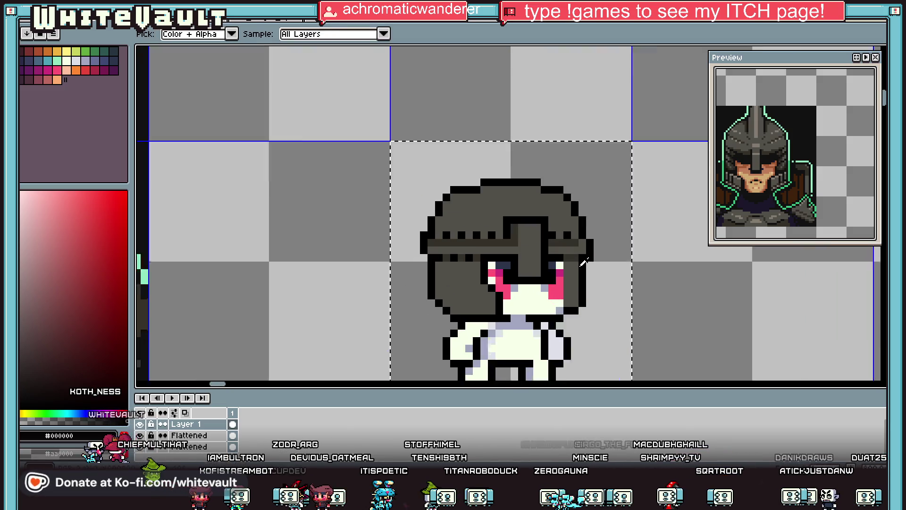
{"action": "scroll", "coordinate": [584, 262], "scroll_direction": "up", "scroll_amount": 1}
{"action": "scroll", "coordinate": [581, 259], "scroll_direction": "down", "scroll_amount": 2}
{"action": "scroll", "coordinate": [578, 257], "scroll_direction": "down", "scroll_amount": 2}
{"action": "scroll", "coordinate": [573, 254], "scroll_direction": "up", "scroll_amount": 3}
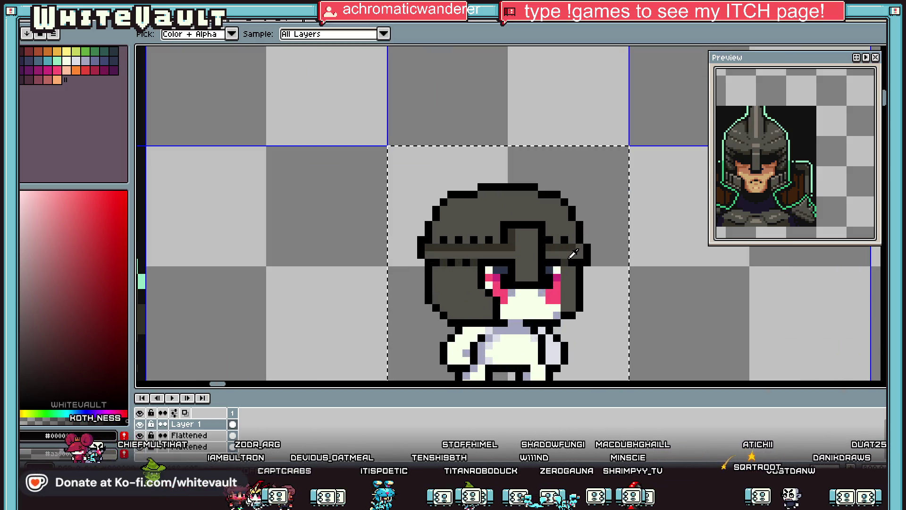
{"action": "left_click", "coordinate": [573, 253]}
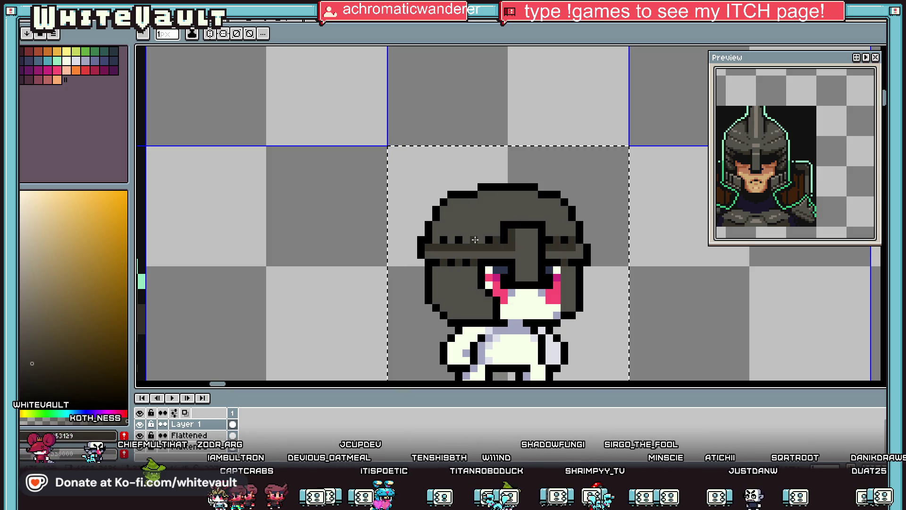
{"action": "key", "text": "alt"}
{"action": "scroll", "coordinate": [450, 240], "scroll_direction": "down", "scroll_amount": 2}
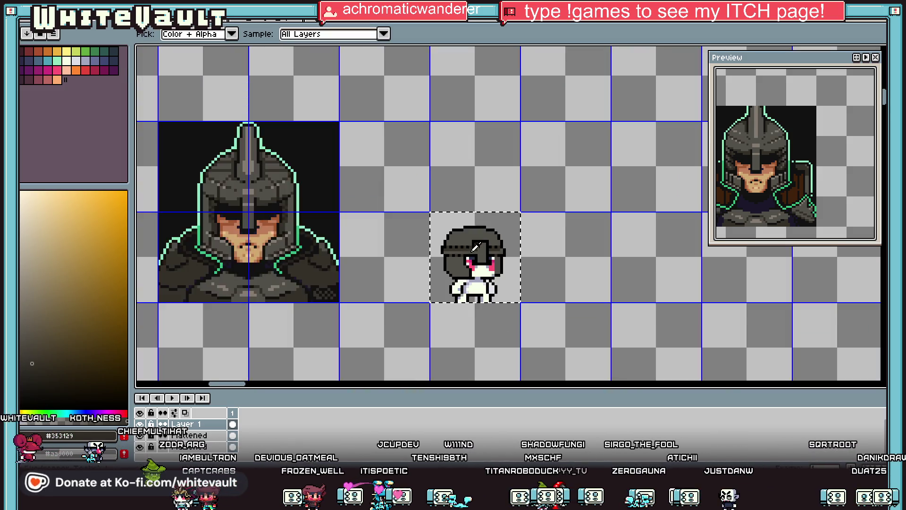
Eyedrop a lighter grey and paint a highlight stroke across the helmet's crown and nose guard
{"action": "scroll", "coordinate": [450, 240], "scroll_direction": "down", "scroll_amount": 1}
{"action": "scroll", "coordinate": [488, 256], "scroll_direction": "up", "scroll_amount": 3}
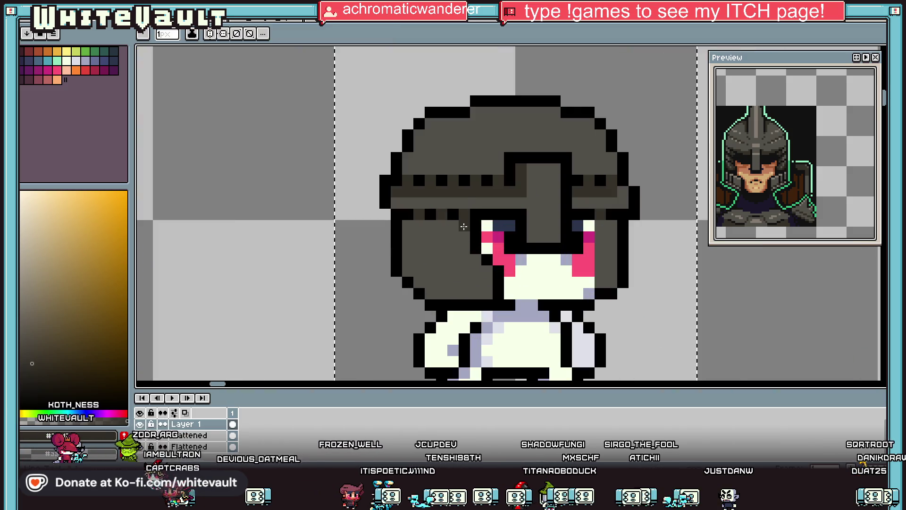
{"action": "key", "text": "alt"}
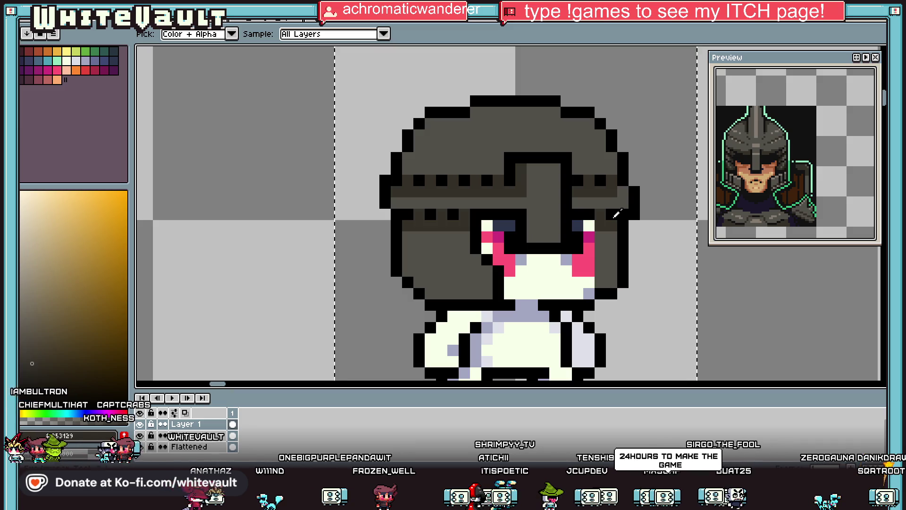
{"action": "scroll", "coordinate": [616, 214], "scroll_direction": "down", "scroll_amount": 3}
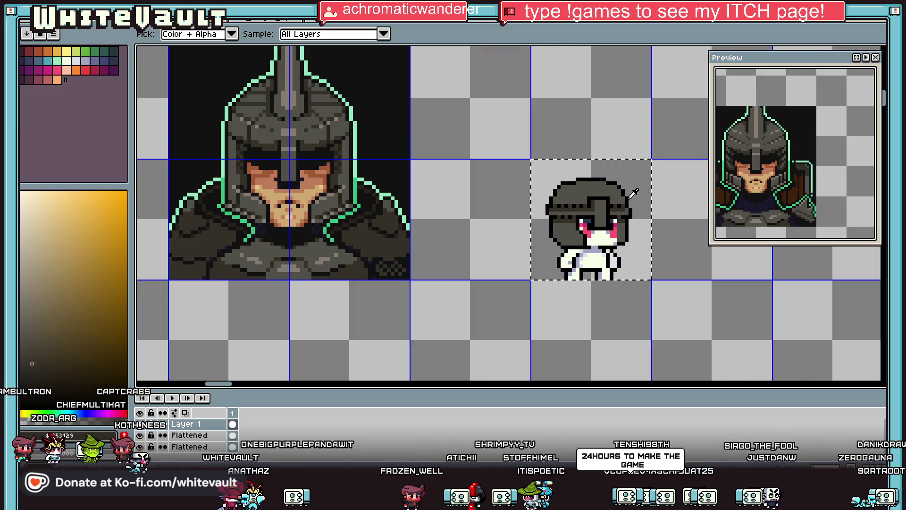
{"action": "scroll", "coordinate": [620, 208], "scroll_direction": "up", "scroll_amount": 1}
{"action": "scroll", "coordinate": [625, 202], "scroll_direction": "up", "scroll_amount": 1}
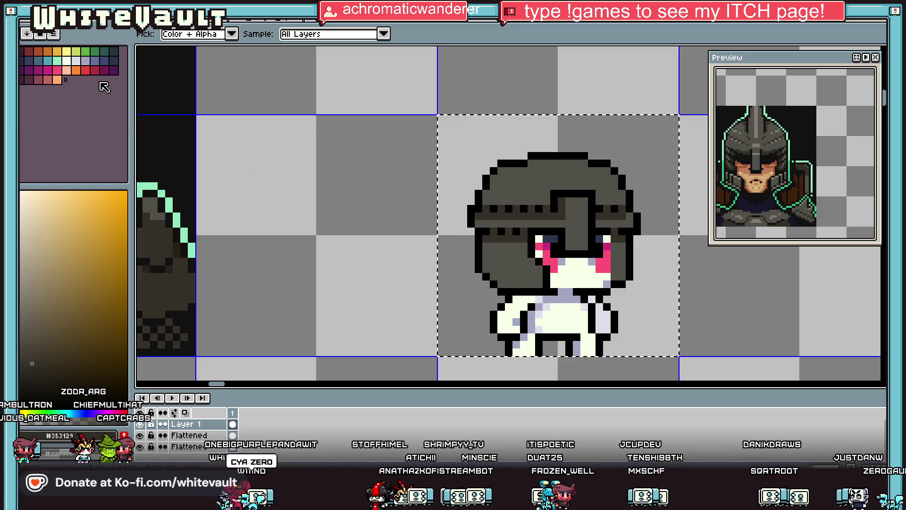
{"action": "scroll", "coordinate": [382, 215], "scroll_direction": "down", "scroll_amount": 1}
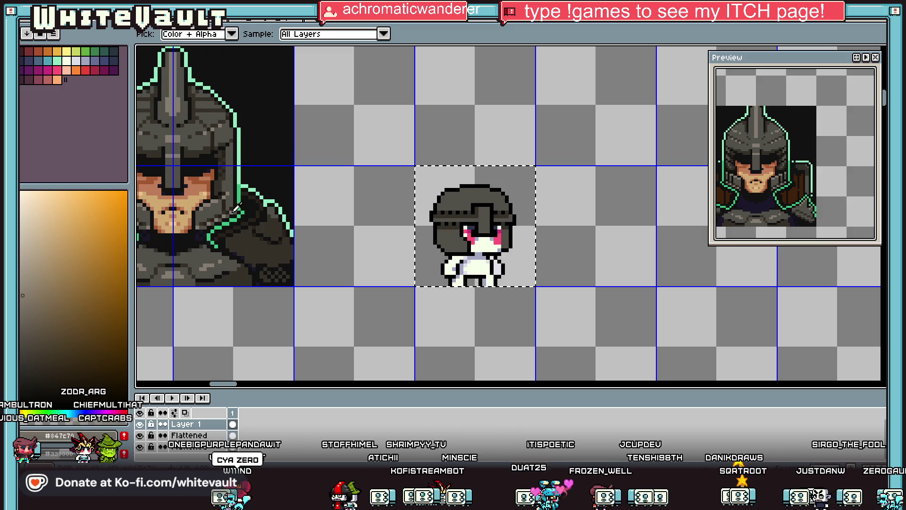
{"action": "left_click", "coordinate": [482, 210], "text": "alt"}
{"action": "scroll", "coordinate": [482, 210], "scroll_direction": "up", "scroll_amount": 1}
{"action": "mouse_move", "coordinate": [477, 203]}
{"action": "left_mouse_down"}
{"action": "mouse_move", "coordinate": [493, 203]}
{"action": "mouse_move", "coordinate": [496, 183]}
{"action": "left_mouse_up"}
{"action": "scroll", "coordinate": [491, 179], "scroll_direction": "up", "scroll_amount": 1}
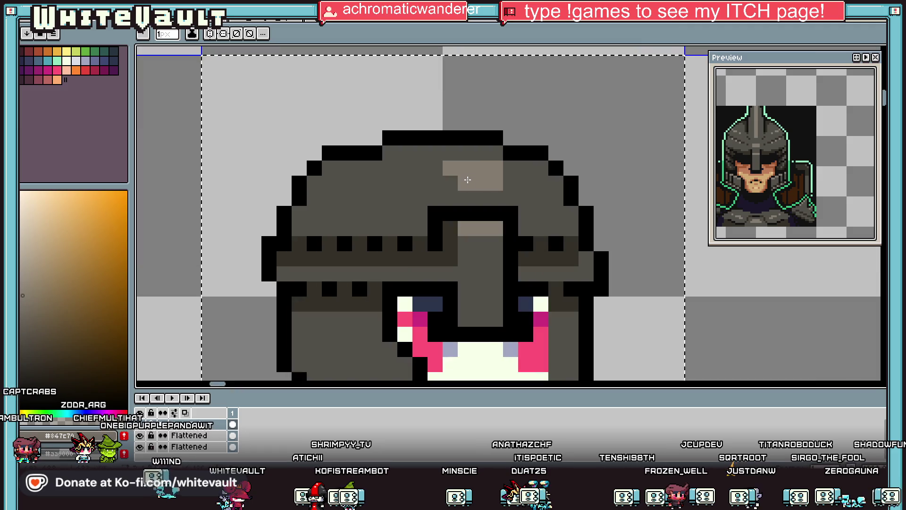
Extend the highlight across the helmet top and touch up one pixel in dark helmet grey
{"action": "left_click_drag", "start_coordinate": [432, 168], "coordinate": [500, 169]}
{"action": "key", "text": "alt"}
{"action": "left_click", "coordinate": [509, 163], "text": "alt"}
{"action": "left_click", "coordinate": [495, 168]}
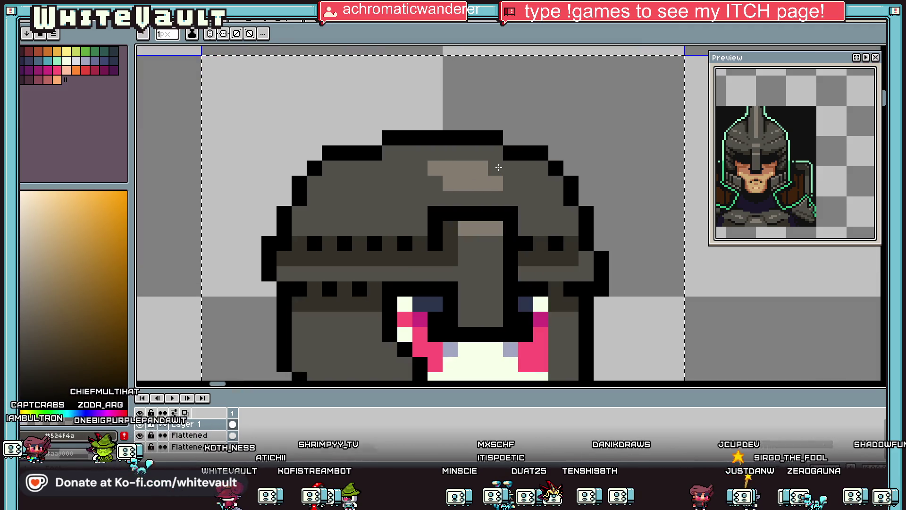
{"action": "scroll", "coordinate": [499, 167], "scroll_direction": "down", "scroll_amount": 3}
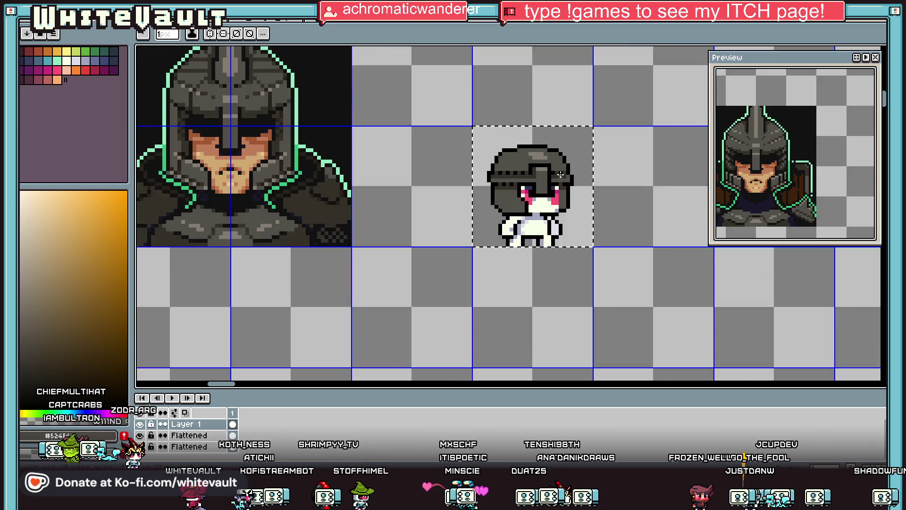
{"action": "scroll", "coordinate": [566, 174], "scroll_direction": "up", "scroll_amount": 1}
{"action": "scroll", "coordinate": [566, 174], "scroll_direction": "up", "scroll_amount": 1}
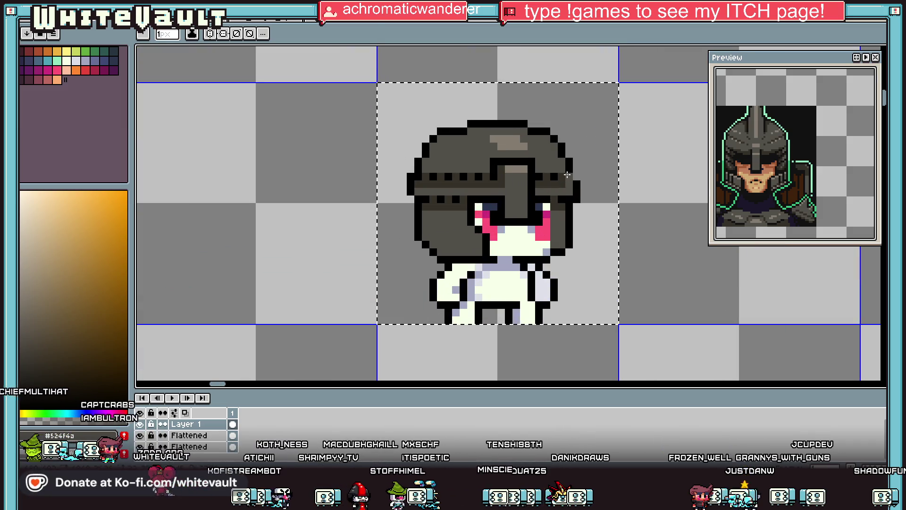
Pick light grey #847c70 and dot five highlight pixels along the helmet band
{"action": "left_click", "coordinate": [492, 184], "text": "alt"}
{"action": "left_click", "coordinate": [478, 169]}
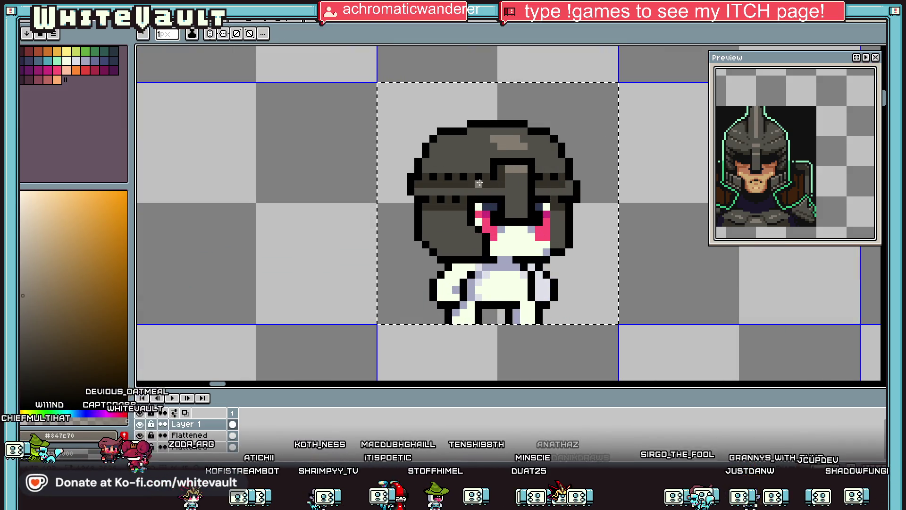
{"action": "left_click", "coordinate": [464, 169]}
{"action": "left_click", "coordinate": [449, 169]}
{"action": "left_click", "coordinate": [433, 169]}
{"action": "left_click", "coordinate": [539, 169]}
{"action": "scroll", "coordinate": [551, 166], "scroll_direction": "down", "scroll_amount": 2}
{"action": "scroll", "coordinate": [566, 174], "scroll_direction": "down", "scroll_amount": 2}
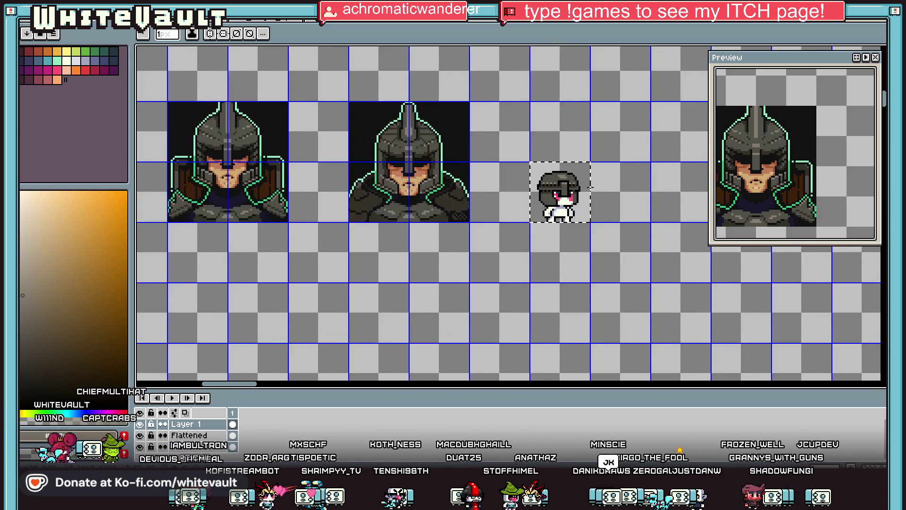
{"action": "scroll", "coordinate": [592, 187], "scroll_direction": "down", "scroll_amount": 1}
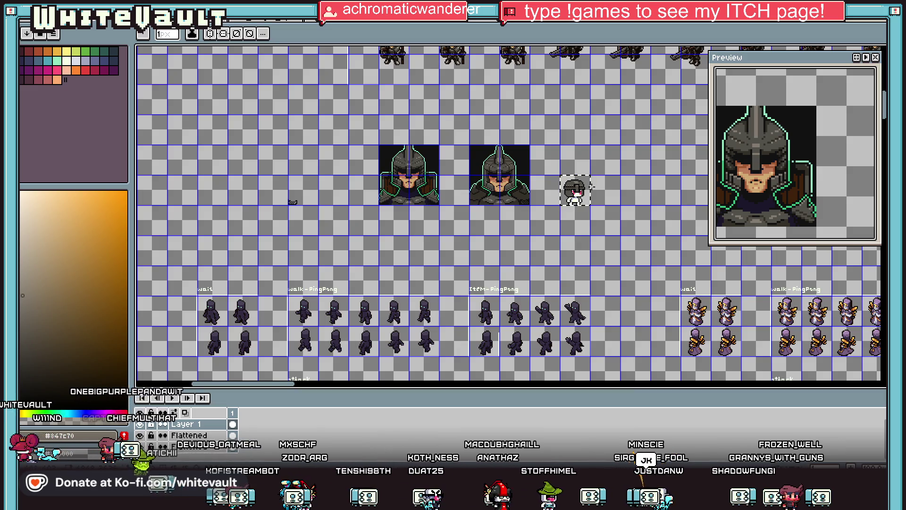
{"action": "scroll", "coordinate": [591, 188], "scroll_direction": "up", "scroll_amount": 5}
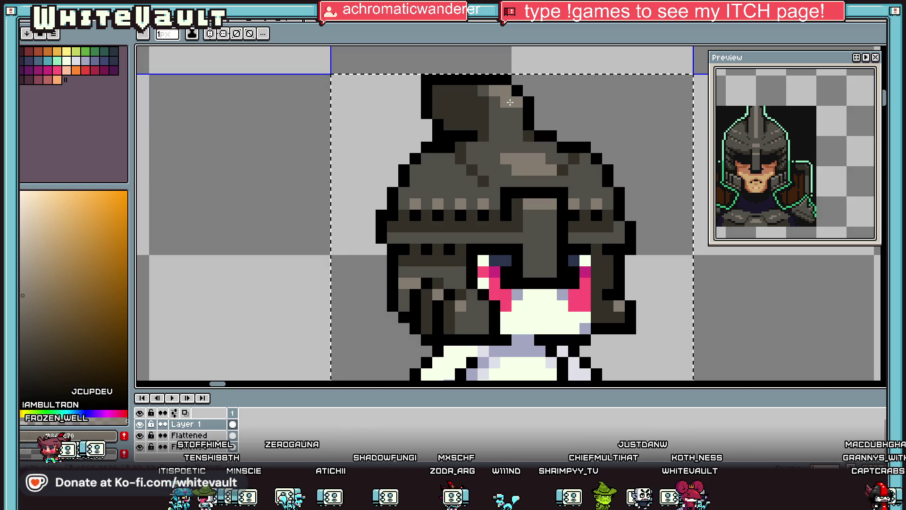
{"action": "key", "text": "i"}
{"action": "scroll", "coordinate": [560, 100], "scroll_direction": "down", "scroll_amount": 5}
{"action": "scroll", "coordinate": [560, 101], "scroll_direction": "down", "scroll_amount": 3}
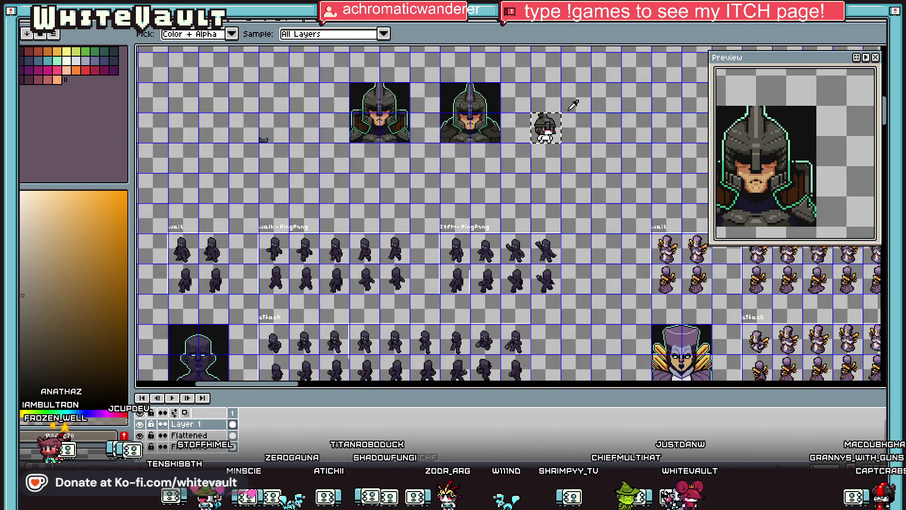
{"action": "scroll", "coordinate": [565, 103], "scroll_direction": "up", "scroll_amount": 5}
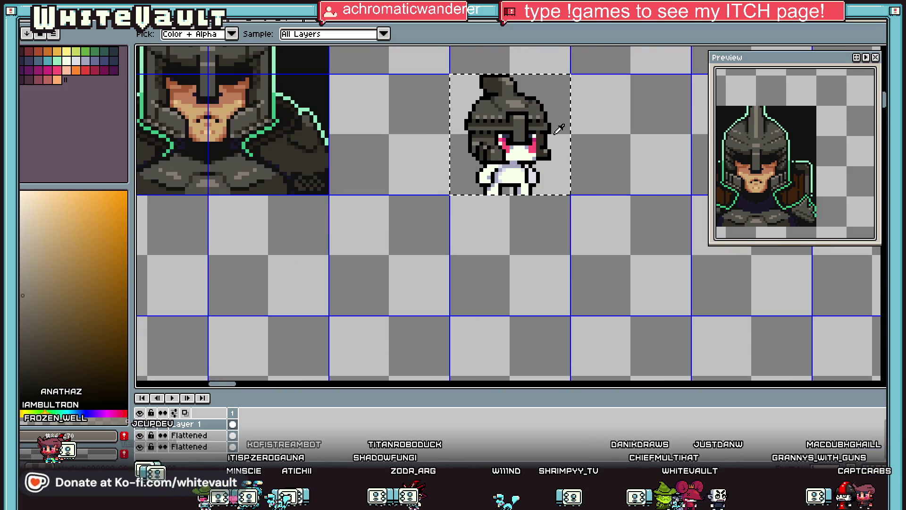
{"action": "scroll", "coordinate": [555, 148], "scroll_direction": "up", "scroll_amount": 2}
{"action": "left_click", "coordinate": [555, 148]}
{"action": "key", "text": "b"}
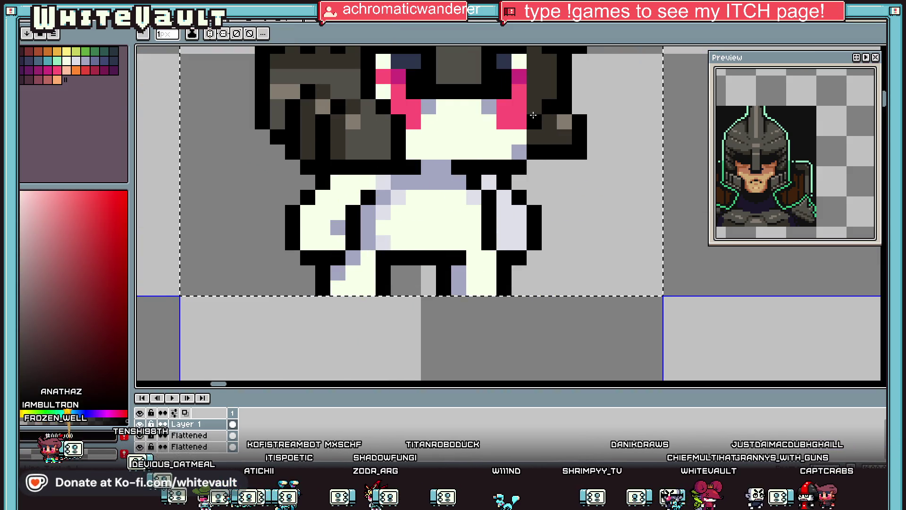
{"action": "scroll", "coordinate": [538, 137], "scroll_direction": "down", "scroll_amount": 1}
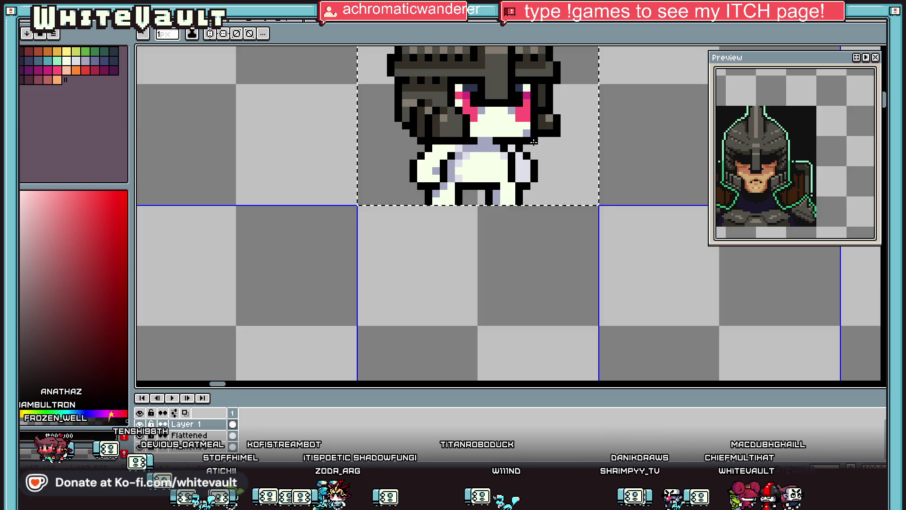
{"action": "scroll", "coordinate": [535, 135], "scroll_direction": "down", "scroll_amount": 5}
{"action": "scroll", "coordinate": [547, 147], "scroll_direction": "up", "scroll_amount": 3}
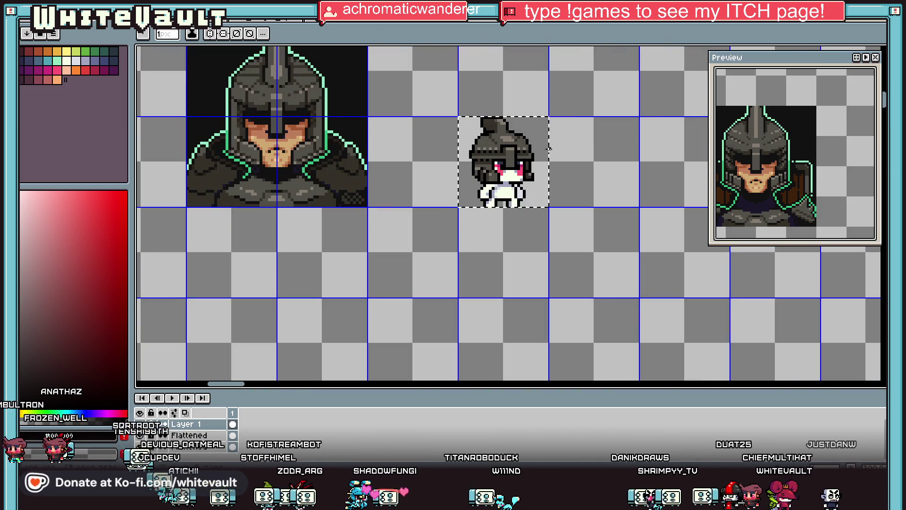
{"action": "key", "text": "i"}
{"action": "scroll", "coordinate": [548, 136], "scroll_direction": "down", "scroll_amount": 1}
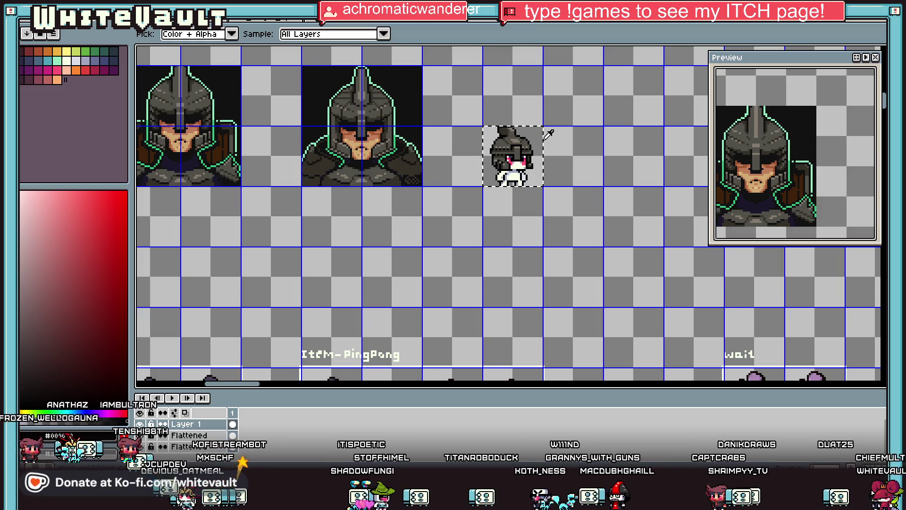
{"action": "scroll", "coordinate": [547, 136], "scroll_direction": "down", "scroll_amount": 1}
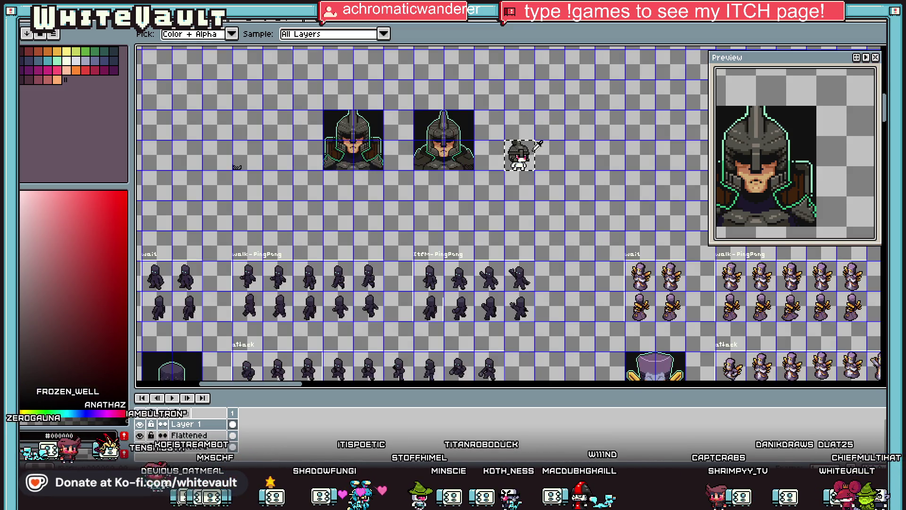
{"action": "scroll", "coordinate": [535, 137], "scroll_direction": "up", "scroll_amount": 2}
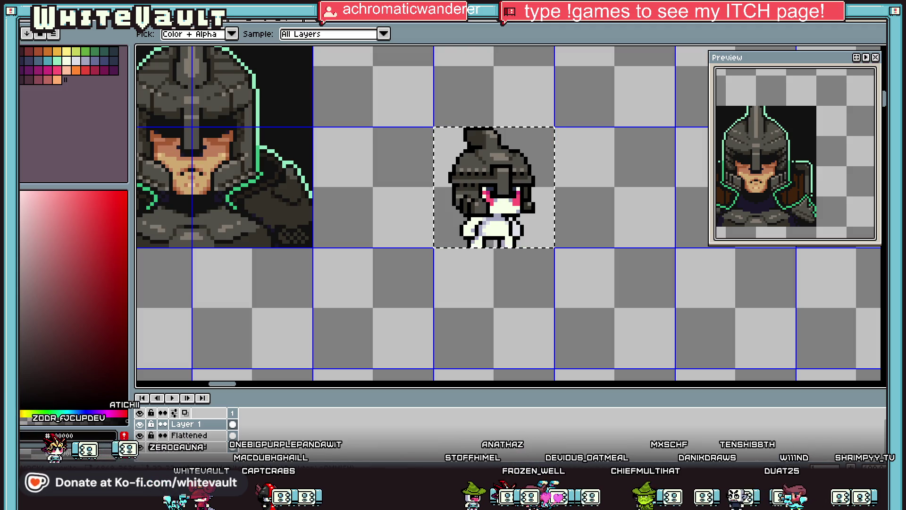
{"action": "scroll", "coordinate": [477, 251], "scroll_direction": "down", "scroll_amount": 1}
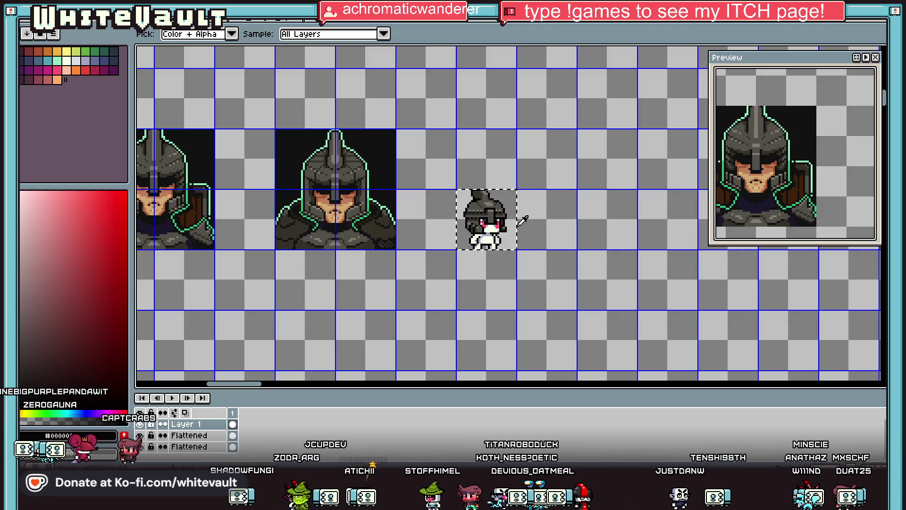
{"action": "scroll", "coordinate": [520, 221], "scroll_direction": "down", "scroll_amount": 3}
{"action": "scroll", "coordinate": [475, 211], "scroll_direction": "up", "scroll_amount": 1}
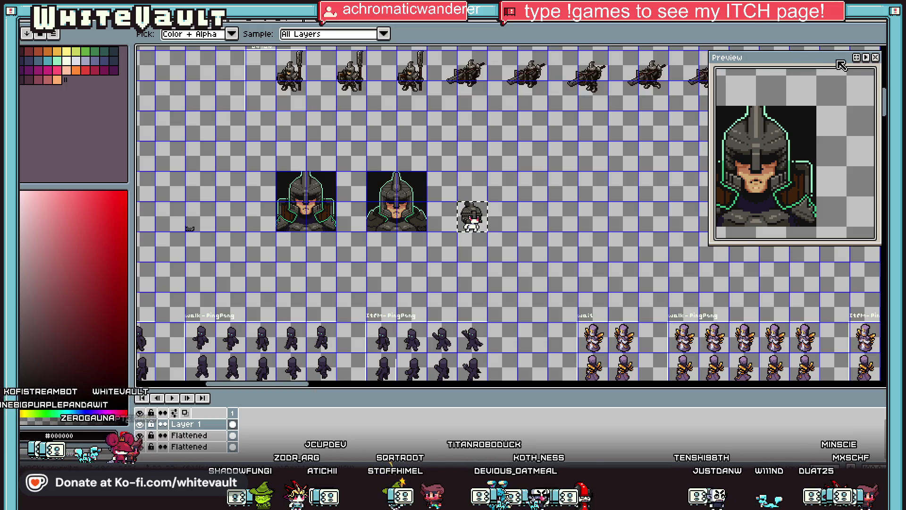
Copy the 32x32 helmeted chibi sprite and create a blank 32x32 sprite from it
{"action": "left_click_drag", "start_coordinate": [455, 200], "coordinate": [490, 233]}
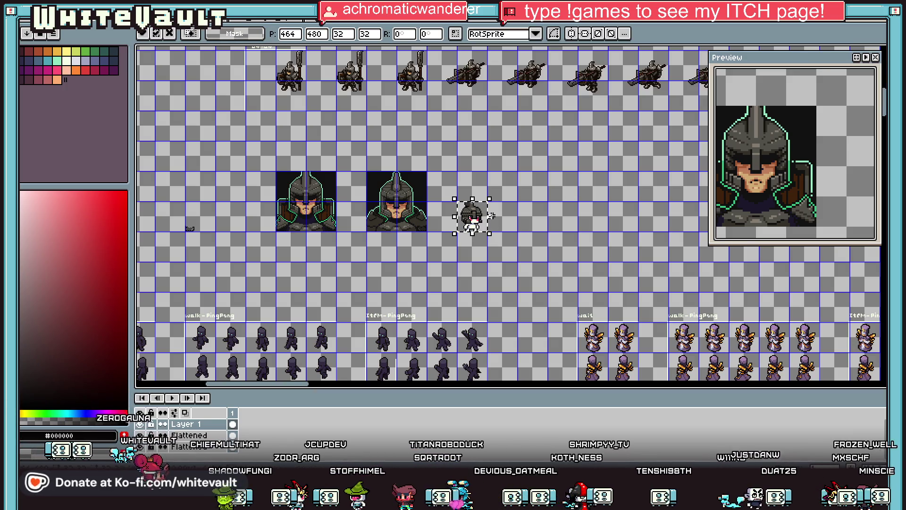
{"action": "key", "text": "alt+f"}
{"action": "key", "text": "n"}
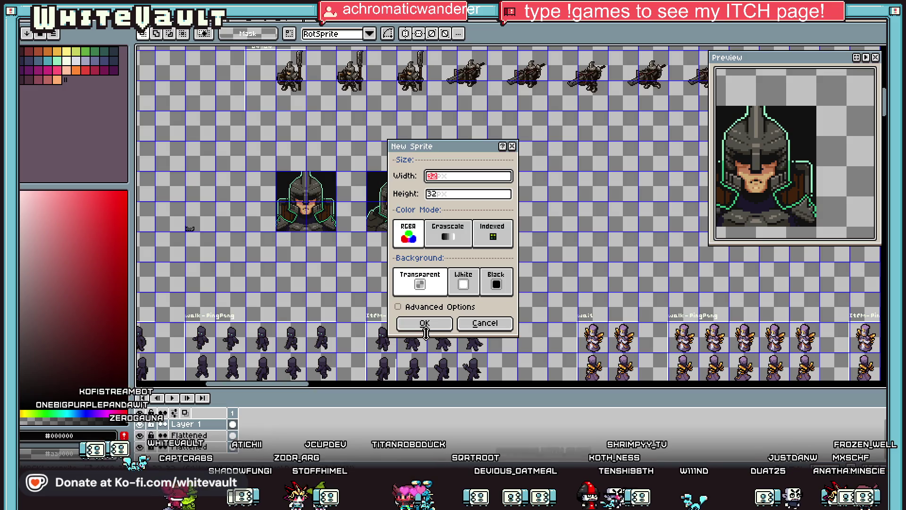
{"action": "left_click", "coordinate": [425, 323]}
{"action": "key", "text": "plus"}
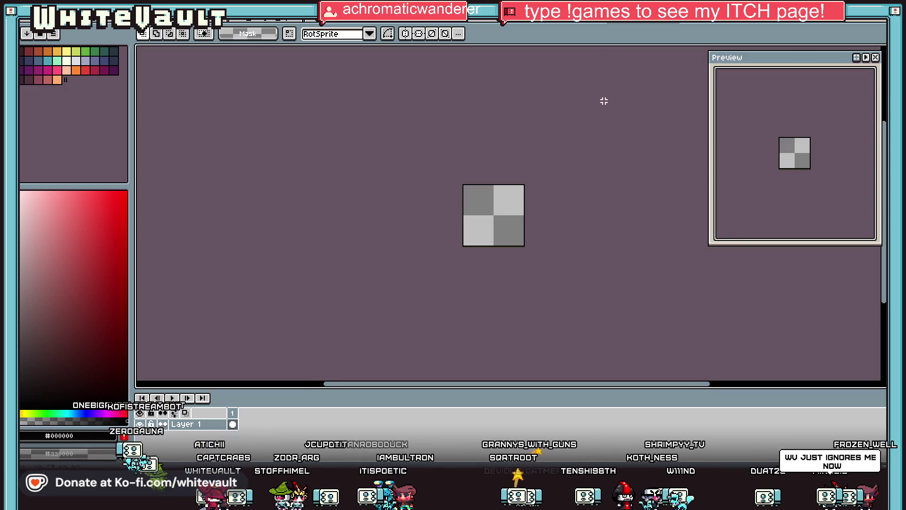
Switch between document tabs to reach the white chibi animation sheet
{"action": "left_click", "coordinate": [633, 29]}
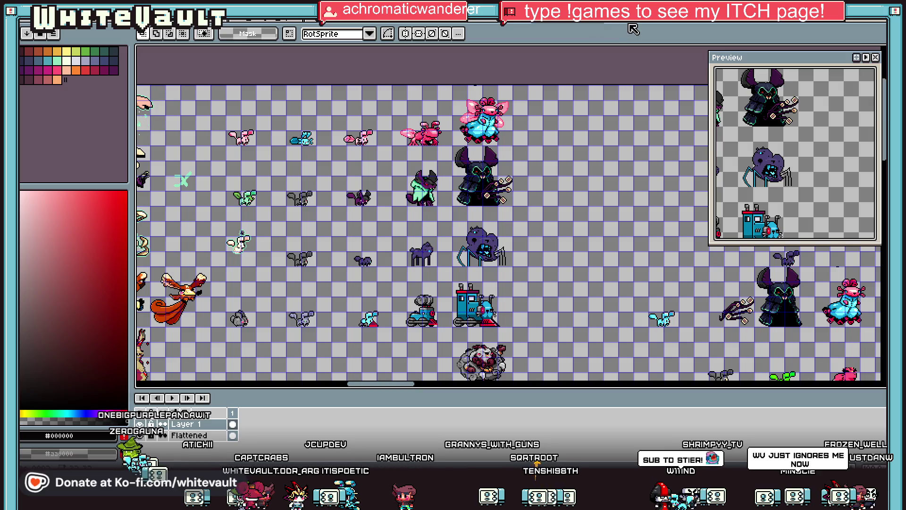
{"action": "left_click", "coordinate": [633, 29]}
{"action": "left_click", "coordinate": [426, 23]}
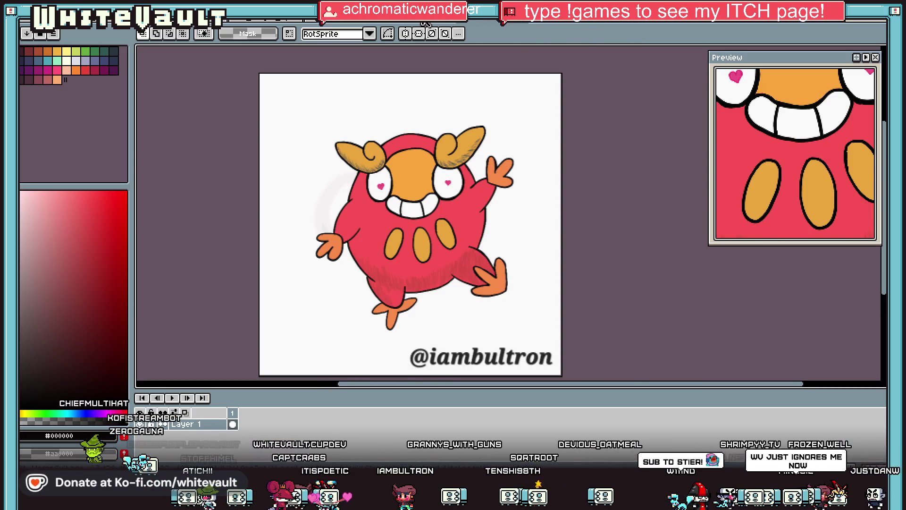
{"action": "left_click", "coordinate": [427, 23]}
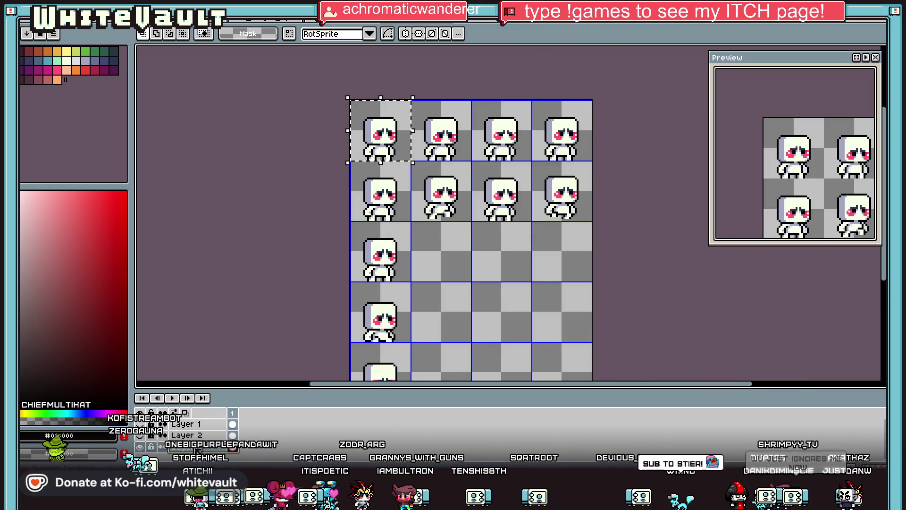
Add a new layer and paste the helmet sprite into the top-left frame
{"action": "right_click", "coordinate": [197, 450]}
{"action": "left_click", "coordinate": [297, 401]}
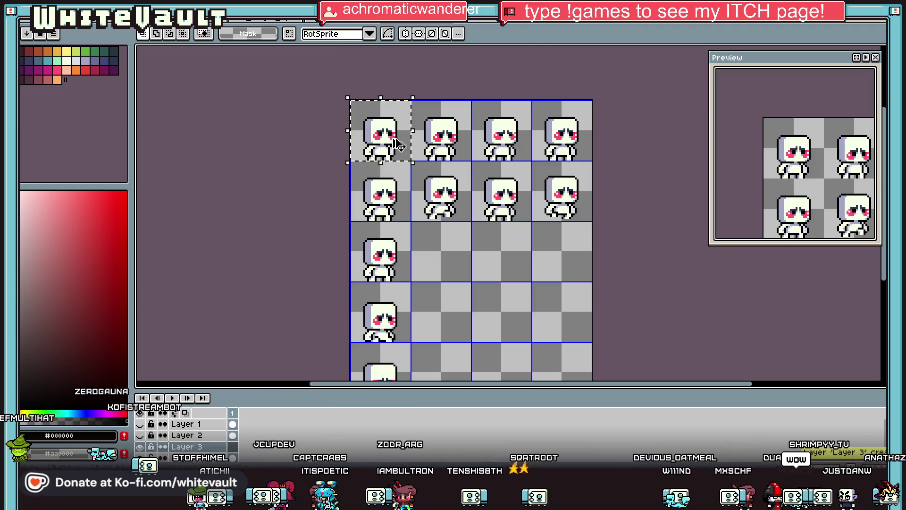
{"action": "key", "text": "ctrl+v"}
{"action": "left_click_drag", "start_coordinate": [500, 208], "coordinate": [402, 161]}
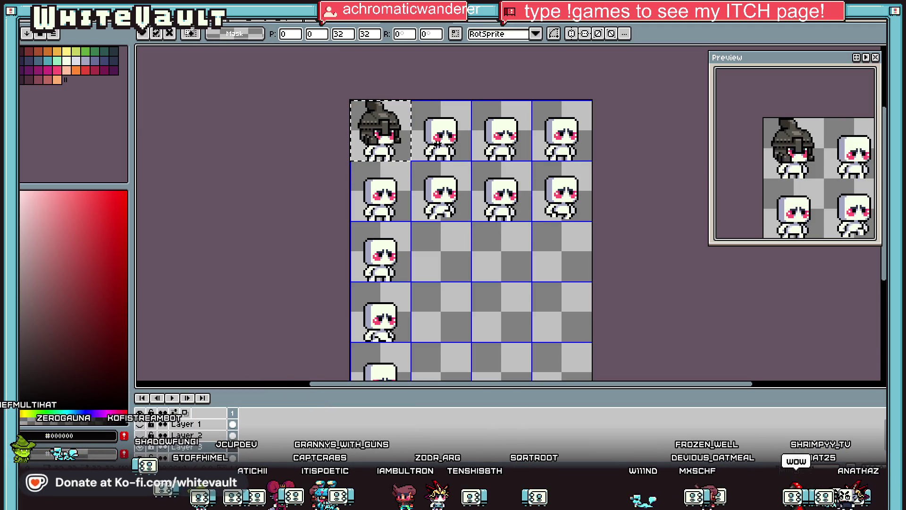
Copy the helmet into the first-column frames below and commit the placement
{"action": "scroll", "coordinate": [412, 133], "scroll_direction": "down", "scroll_amount": 2}
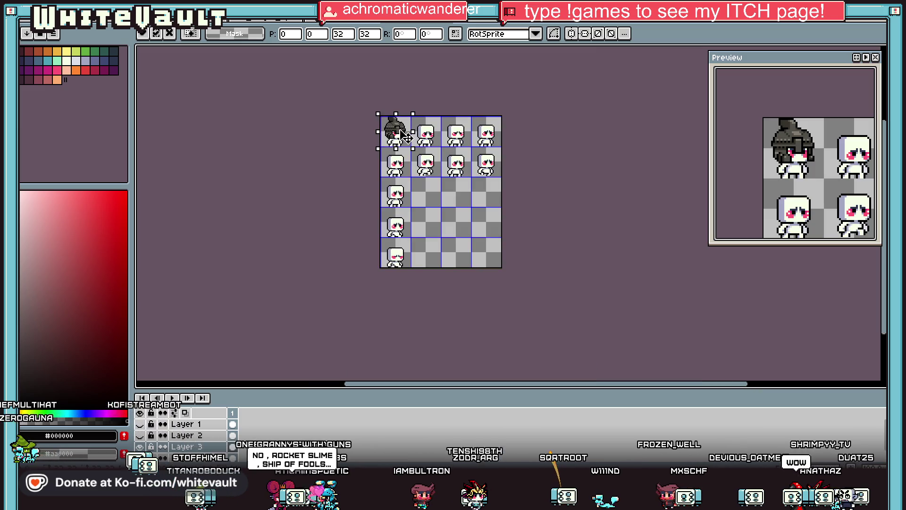
{"action": "left_click_drag", "start_coordinate": [404, 135], "coordinate": [404, 166]}
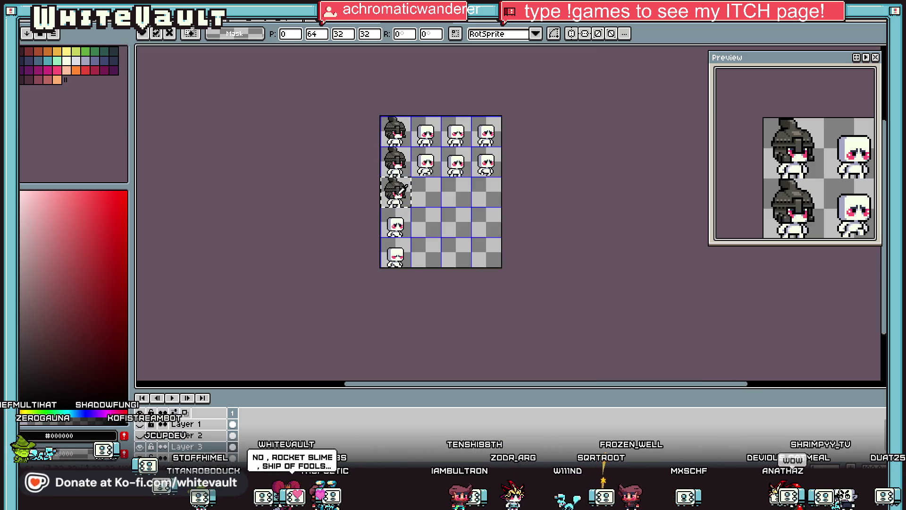
{"action": "scroll", "coordinate": [399, 228], "scroll_direction": "up", "scroll_amount": 4}
{"action": "key", "text": "Down"}
{"action": "key", "text": "Down"}
{"action": "key", "text": "Down"}
{"action": "scroll", "coordinate": [410, 231], "scroll_direction": "down", "scroll_amount": 2}
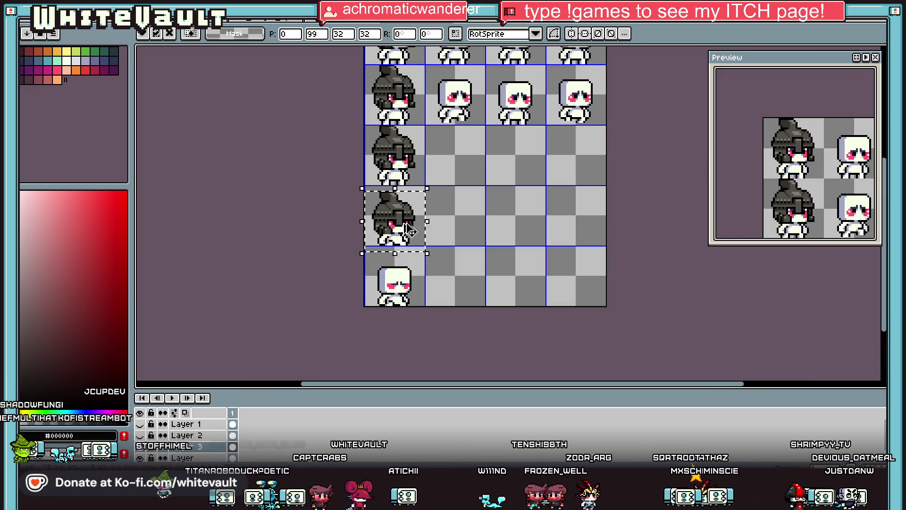
{"action": "left_click_drag", "start_coordinate": [414, 192], "coordinate": [423, 286]}
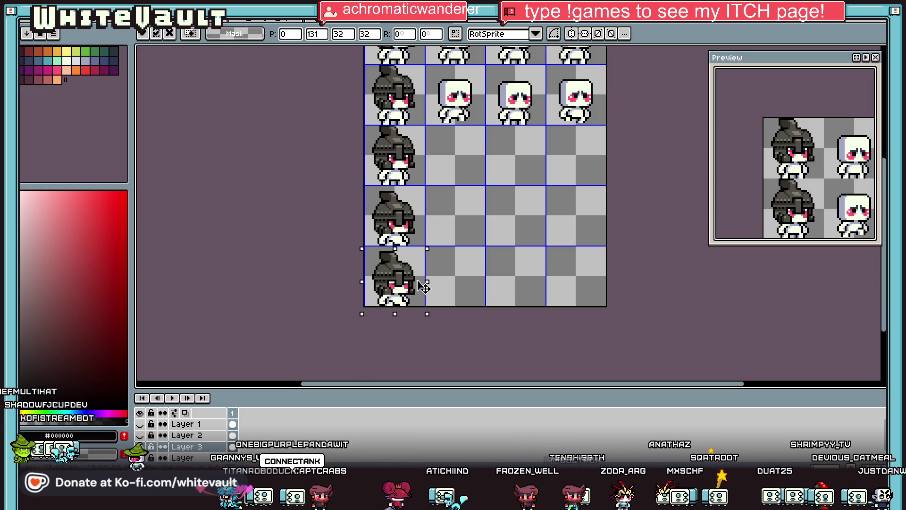
{"action": "scroll", "coordinate": [425, 222], "scroll_direction": "down", "scroll_amount": 3}
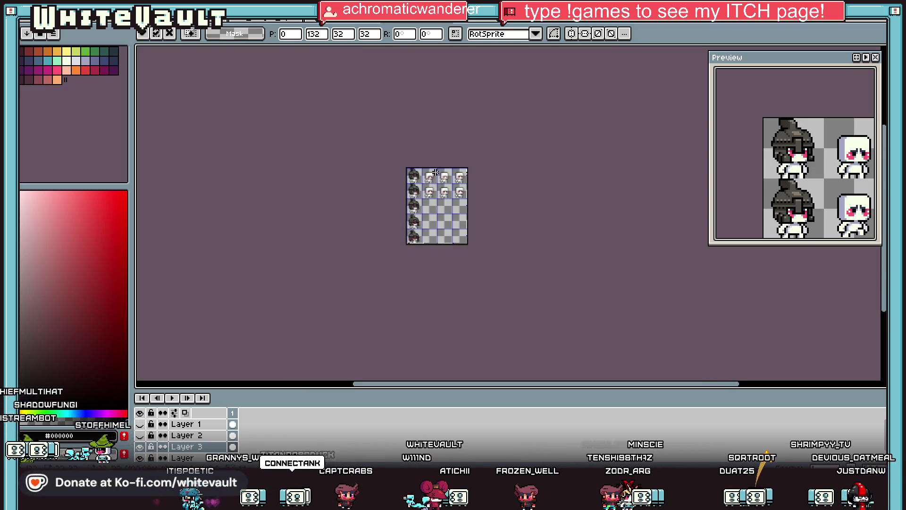
{"action": "key", "text": "Return"}
{"action": "scroll", "coordinate": [435, 172], "scroll_direction": "up", "scroll_amount": 3}
Duplicate the top two helmeted frames into the remaining columns and drop the copies
{"action": "mouse_move", "coordinate": [350, 169]}
{"action": "left_mouse_down"}
{"action": "mouse_move", "coordinate": [384, 247]}
{"action": "mouse_move", "coordinate": [555, 267]}
{"action": "left_mouse_up"}
{"action": "key", "text": "Return"}
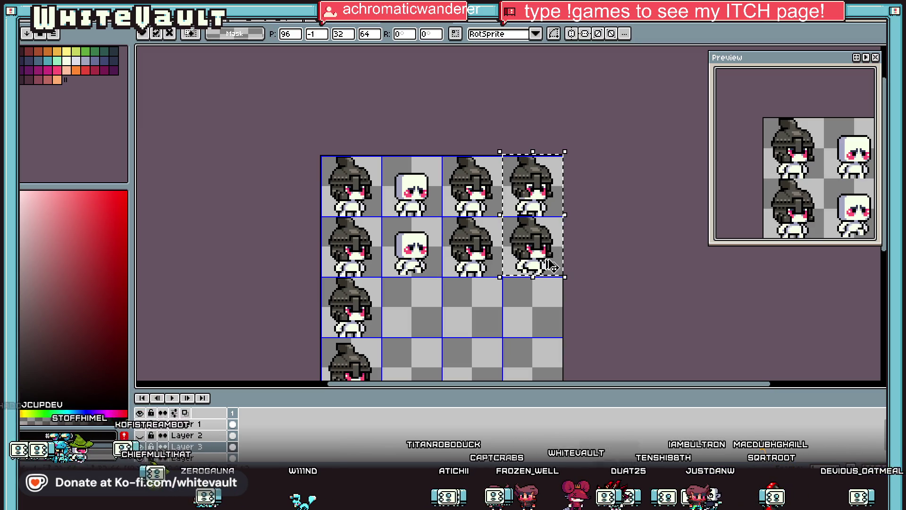
{"action": "key", "text": "Return"}
{"action": "left_click_drag", "start_coordinate": [551, 267], "coordinate": [431, 262]}
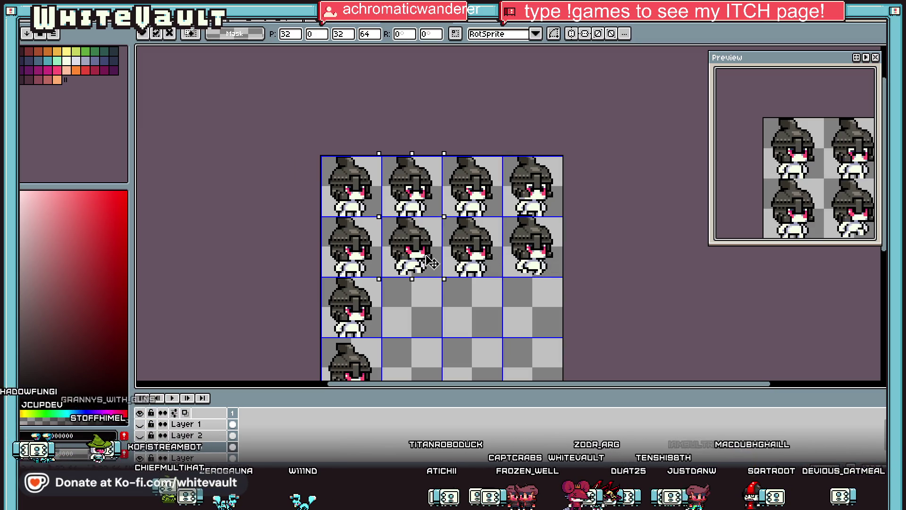
{"action": "left_click", "coordinate": [577, 268]}
{"action": "scroll", "coordinate": [577, 268], "scroll_direction": "down", "scroll_amount": 2}
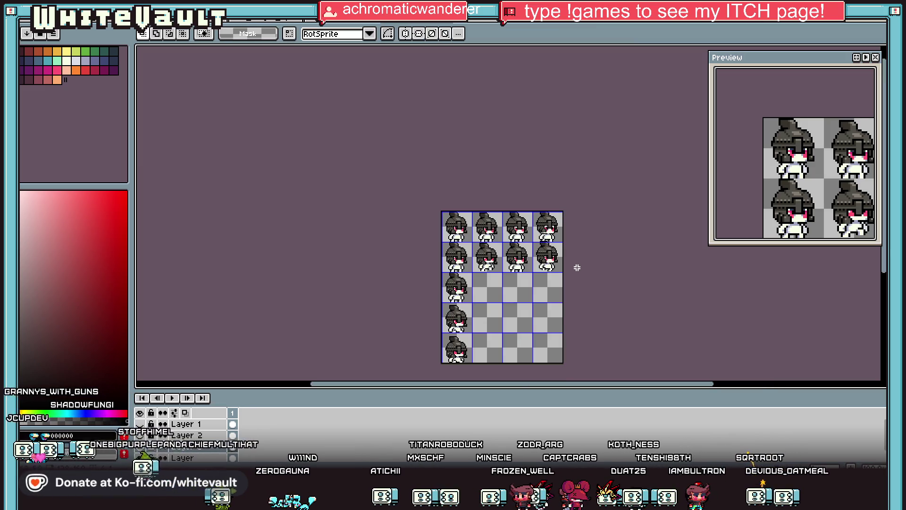
Select the second-row, fourth-frame sprite, nudge it about 8 px right, and deselect
{"action": "scroll", "coordinate": [563, 254], "scroll_direction": "up", "scroll_amount": 3}
{"action": "left_click_drag", "start_coordinate": [445, 189], "coordinate": [565, 295]}
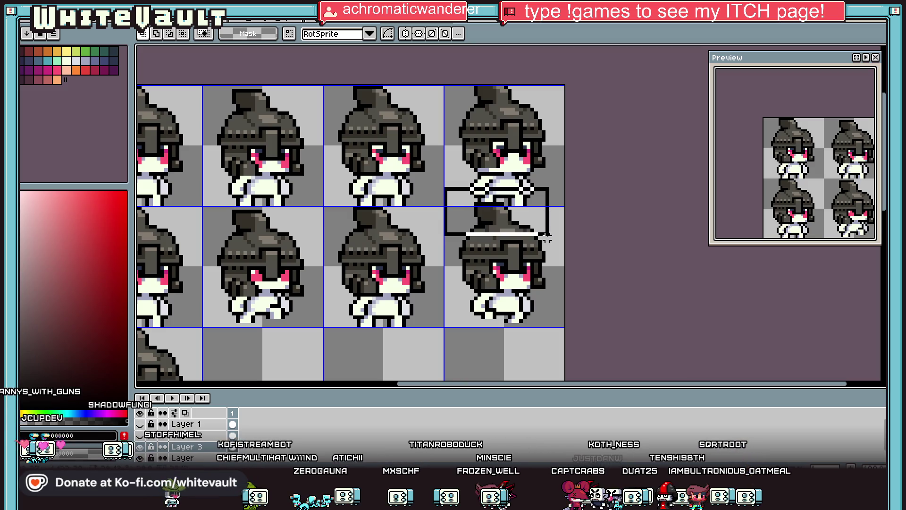
{"action": "left_click", "coordinate": [627, 276]}
{"action": "left_click_drag", "start_coordinate": [445, 208], "coordinate": [576, 332]}
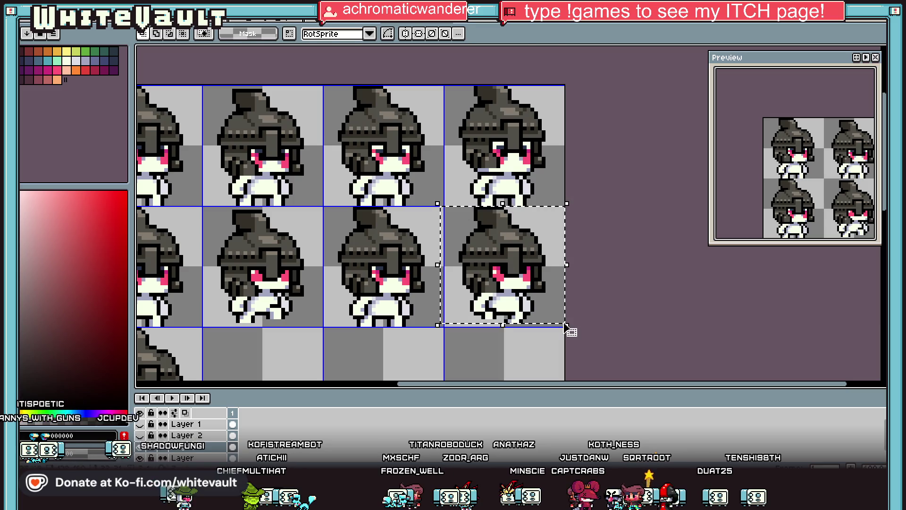
{"action": "key", "text": "Right"}
{"action": "left_click", "coordinate": [634, 314]}
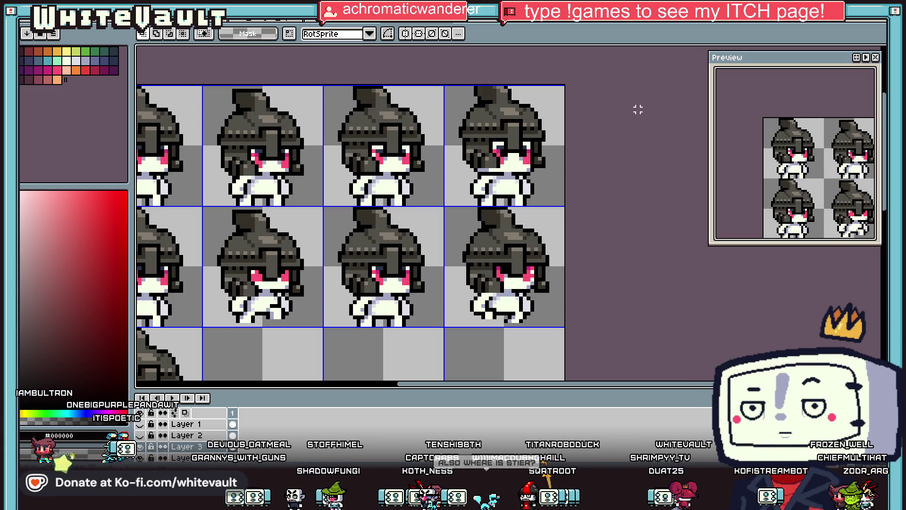
Zoom to fit the helmeted sheet and open the File menu to save a copy
{"action": "scroll", "coordinate": [344, 277], "scroll_direction": "down", "scroll_amount": 4}
{"action": "scroll", "coordinate": [344, 277], "scroll_direction": "up", "scroll_amount": 1}
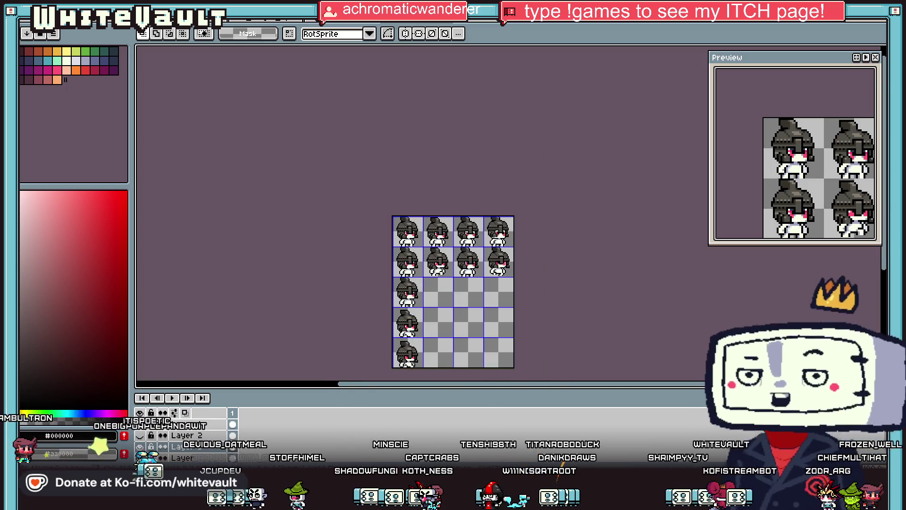
{"action": "left_click", "coordinate": [26, 12]}
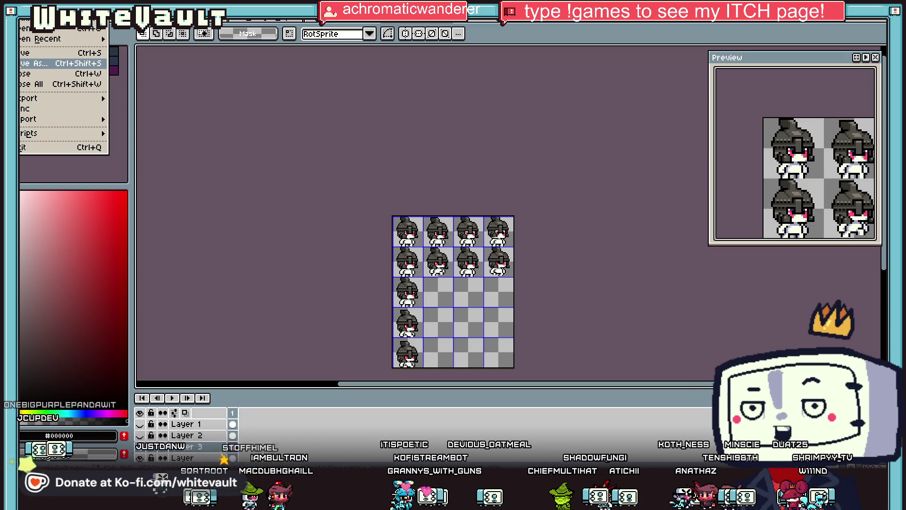
Save the helmeted chibi sprite sheet with Ctrl+S, then save it again
{"action": "key", "text": "ctrl+s"}
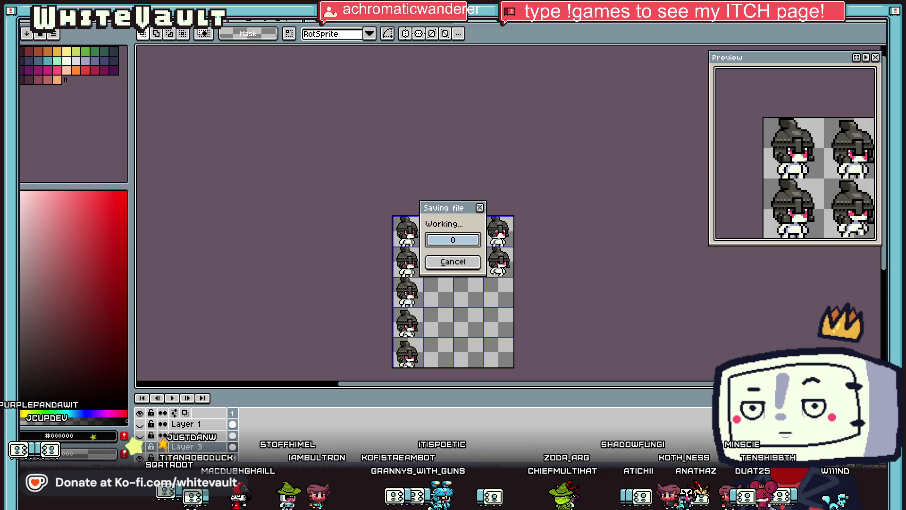
{"action": "key", "text": "ctrl+z"}
{"action": "key", "text": "alt+f"}
{"action": "key", "text": "ctrl+s"}
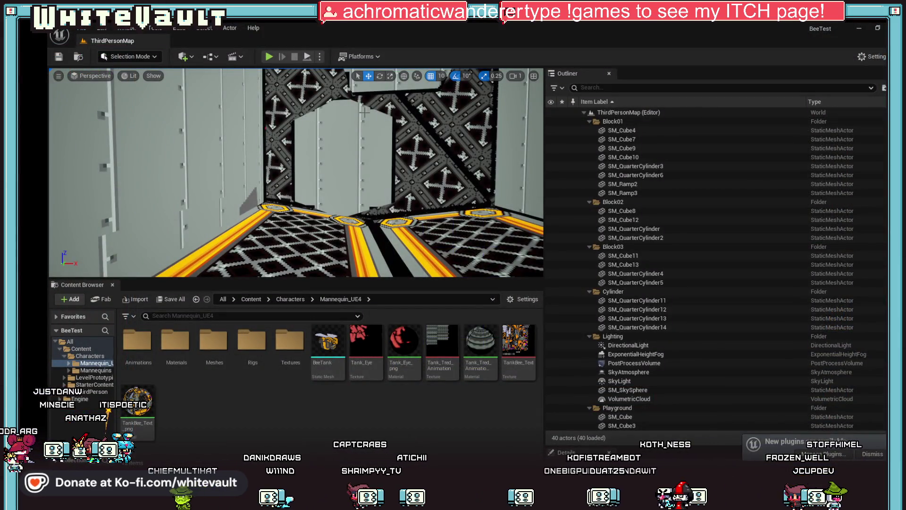
Fly the camera down the corridor toward the ramp and right-click the BeeTank actor
{"action": "mouse_move", "coordinate": [254, 81]}
{"action": "left_mouse_down"}
{"action": "mouse_move", "coordinate": [254, 114]}
{"action": "mouse_move", "coordinate": [330, 113]}
{"action": "mouse_move", "coordinate": [265, 142]}
{"action": "mouse_move", "coordinate": [199, 132]}
{"action": "left_mouse_up"}
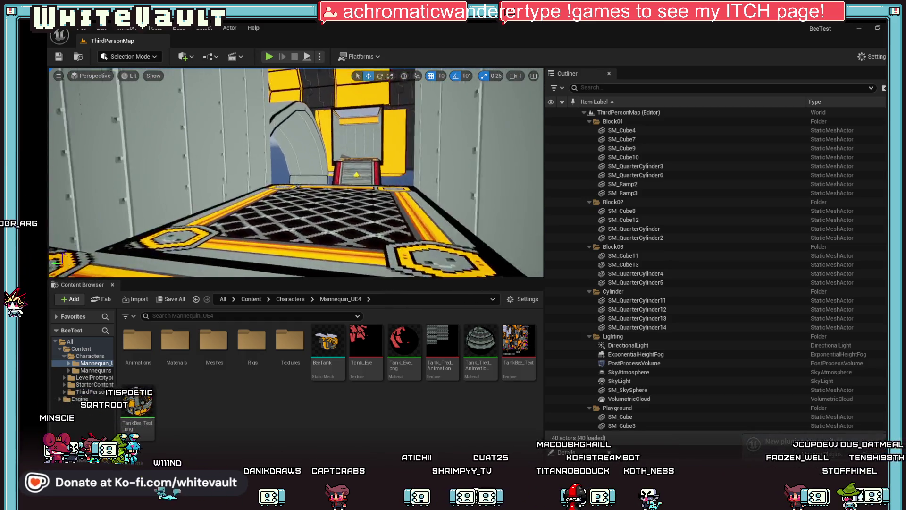
{"action": "mouse_move", "coordinate": [199, 133]}
{"action": "left_mouse_down"}
{"action": "mouse_move", "coordinate": [141, 141]}
{"action": "mouse_move", "coordinate": [180, 123]}
{"action": "left_mouse_up"}
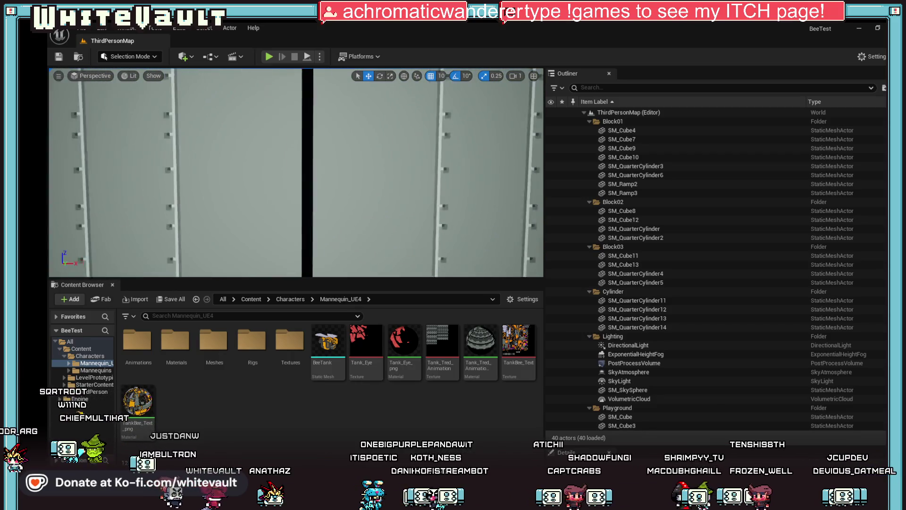
{"action": "right_click", "coordinate": [376, 136]}
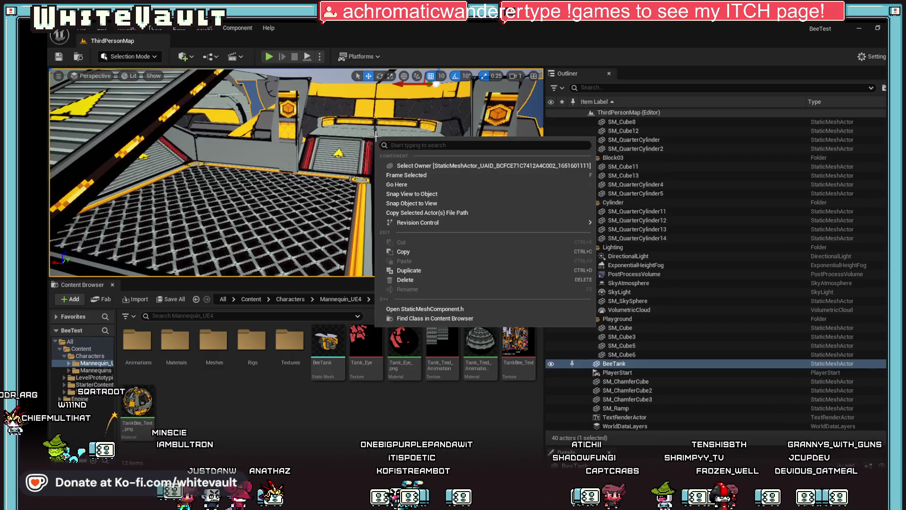
Frame the BeeTank with F, deselect it, and move the camera in for a head-on view
{"action": "left_click", "coordinate": [373, 158]}
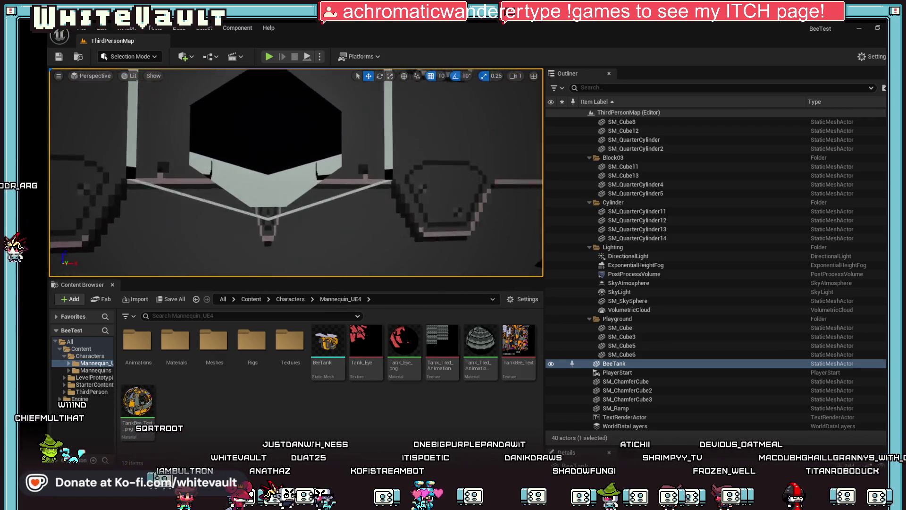
{"action": "key", "text": "f"}
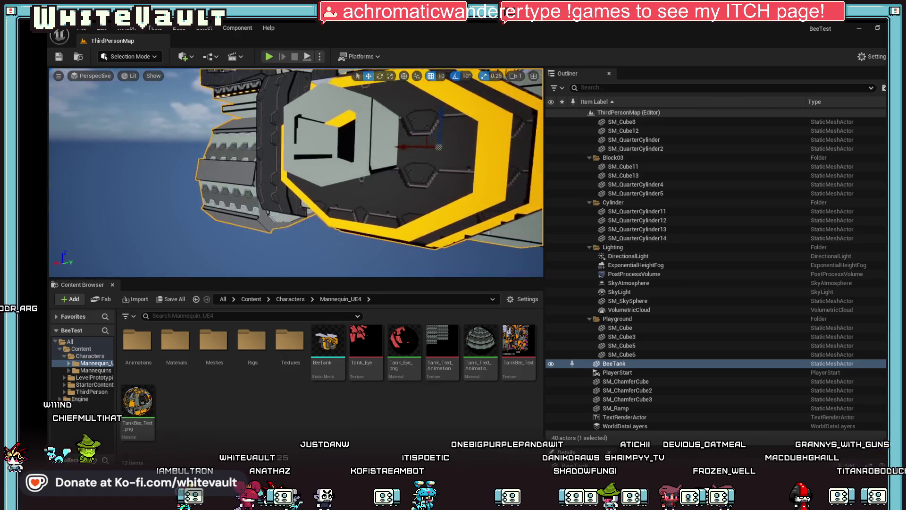
{"action": "scroll", "coordinate": [296, 172], "scroll_direction": "down", "scroll_amount": 10}
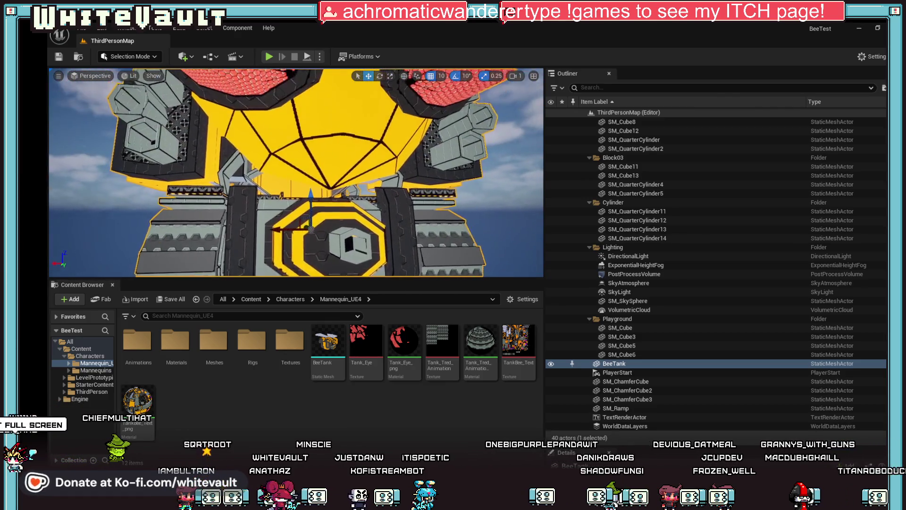
{"action": "left_click_drag", "start_coordinate": [296, 172], "coordinate": [296, 141]}
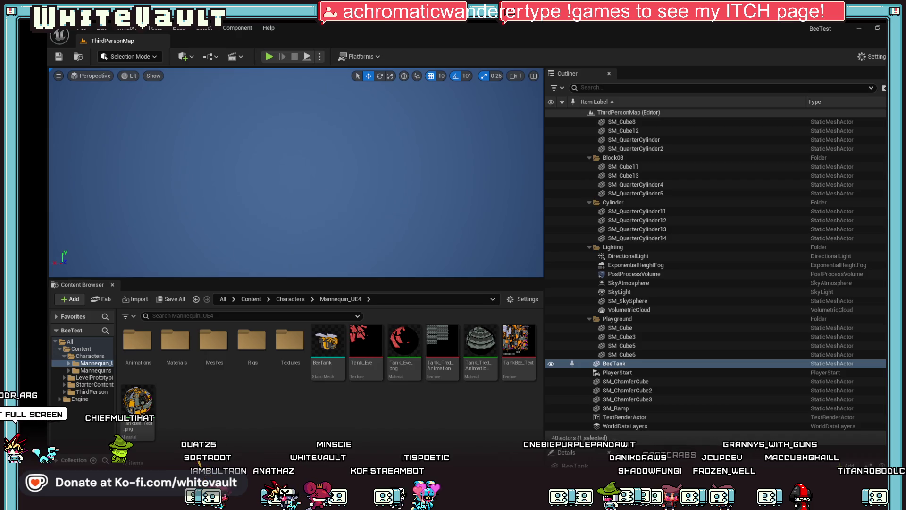
{"action": "key", "text": "f"}
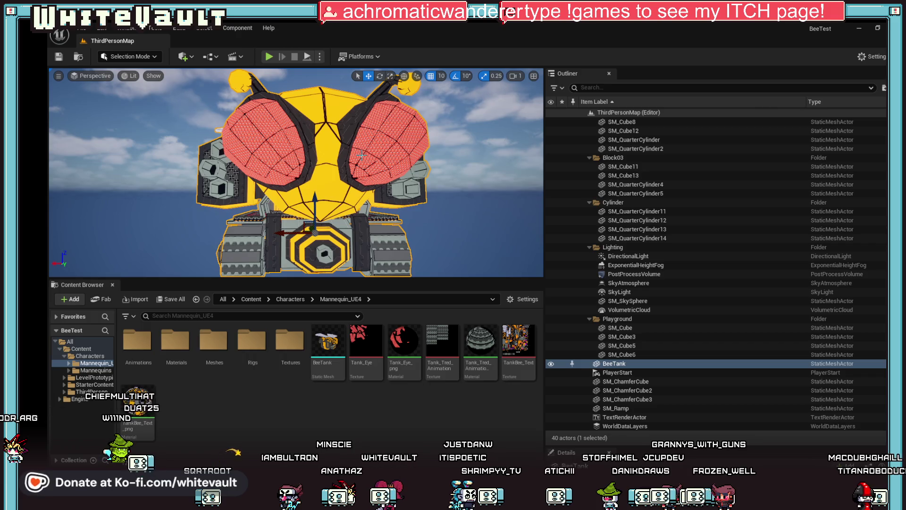
{"action": "left_click", "coordinate": [455, 179]}
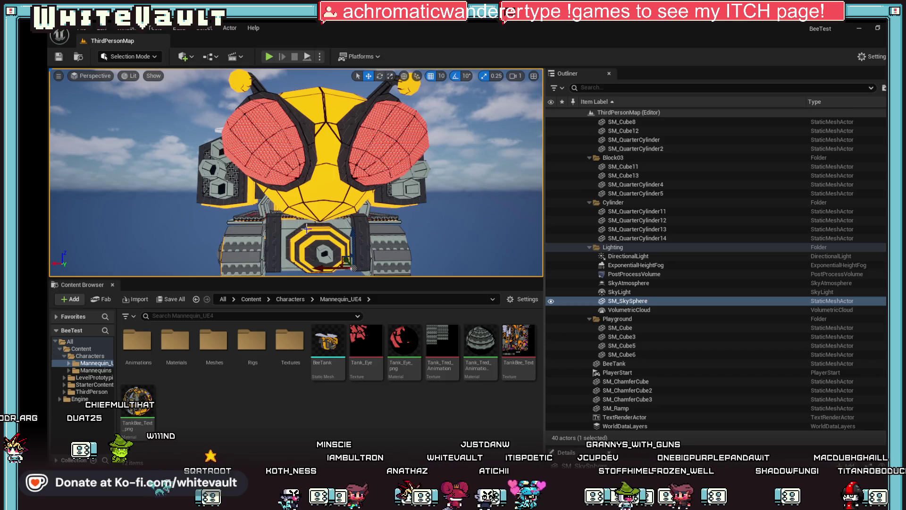
{"action": "key", "text": "Left"}
{"action": "key", "text": "Left"}
{"action": "key", "text": "Up"}
{"action": "key", "text": "Up"}
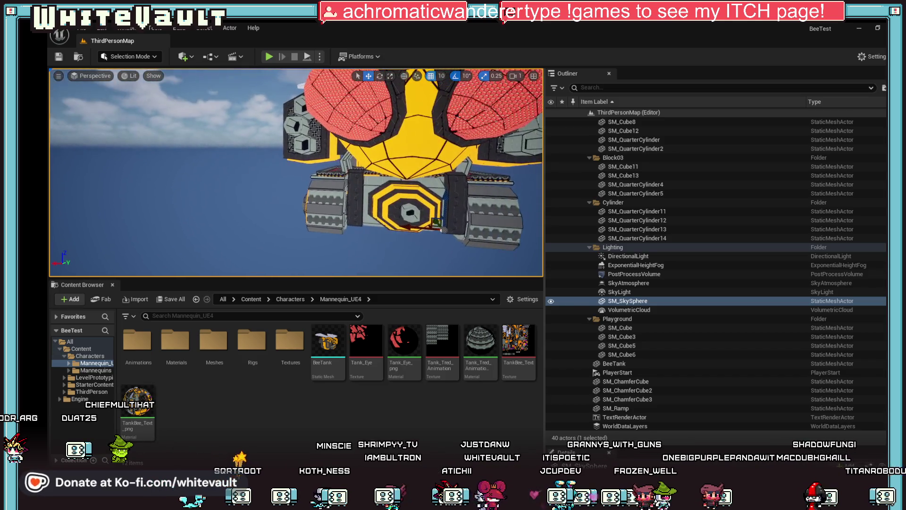
{"action": "key", "text": "Right"}
{"action": "key", "text": "Right"}
{"action": "key", "text": "Down"}
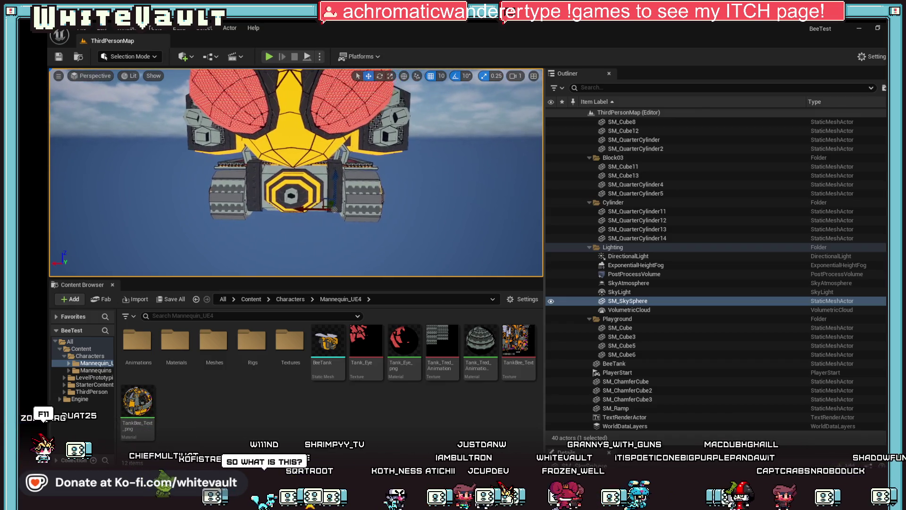
Fly close to the bee's face from the left, start a test play, and maximize the viewport
{"action": "key", "text": "Up"}
{"action": "key", "text": "Up"}
{"action": "key", "text": "Up"}
{"action": "key", "text": "Down"}
{"action": "key", "text": "Down"}
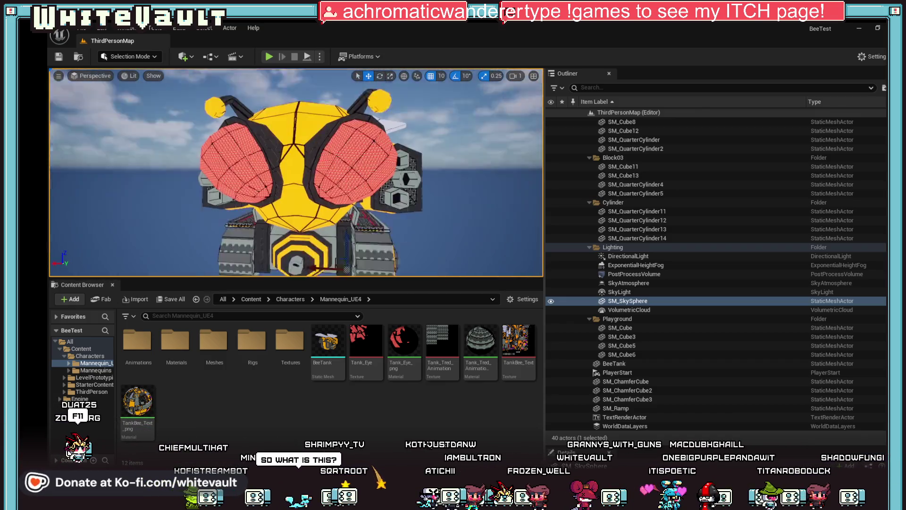
{"action": "key", "text": "Left"}
{"action": "key", "text": "Left"}
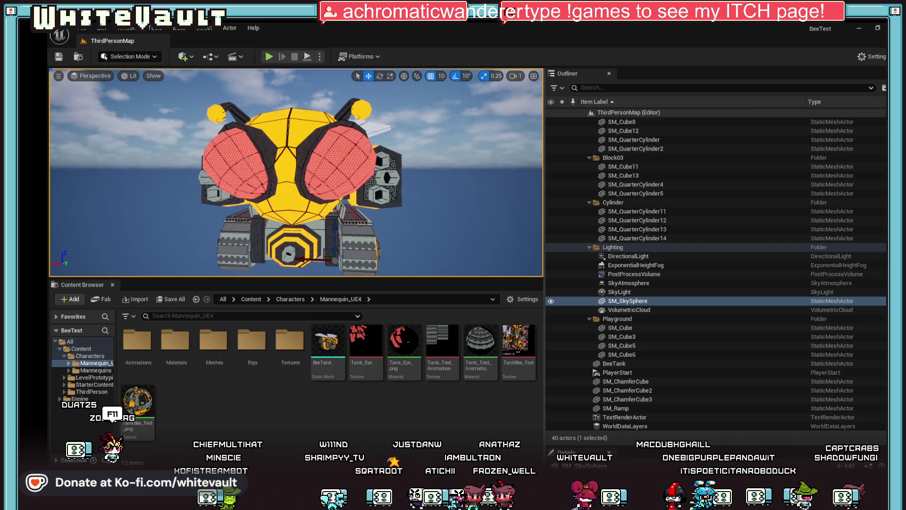
{"action": "key", "text": "Left"}
{"action": "key", "text": "Left"}
{"action": "key", "text": "Up"}
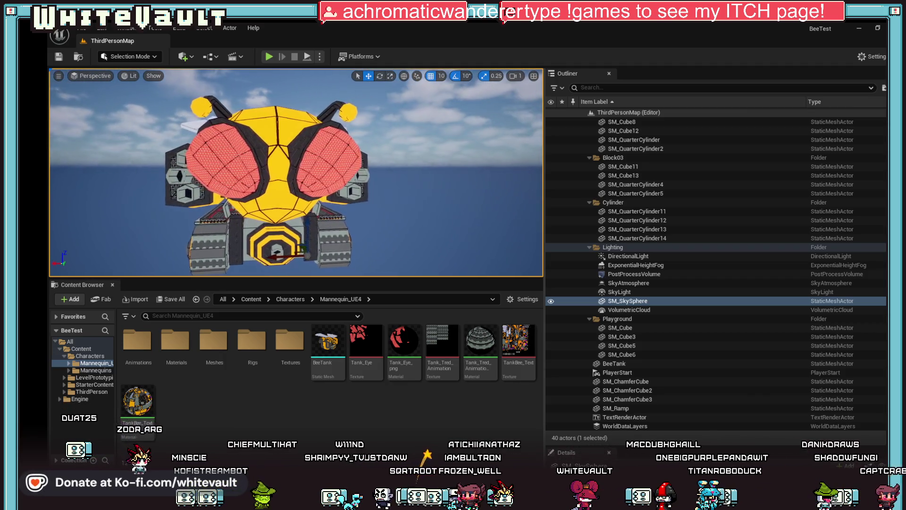
{"action": "key", "text": "Left"}
{"action": "left_click", "coordinate": [270, 56]}
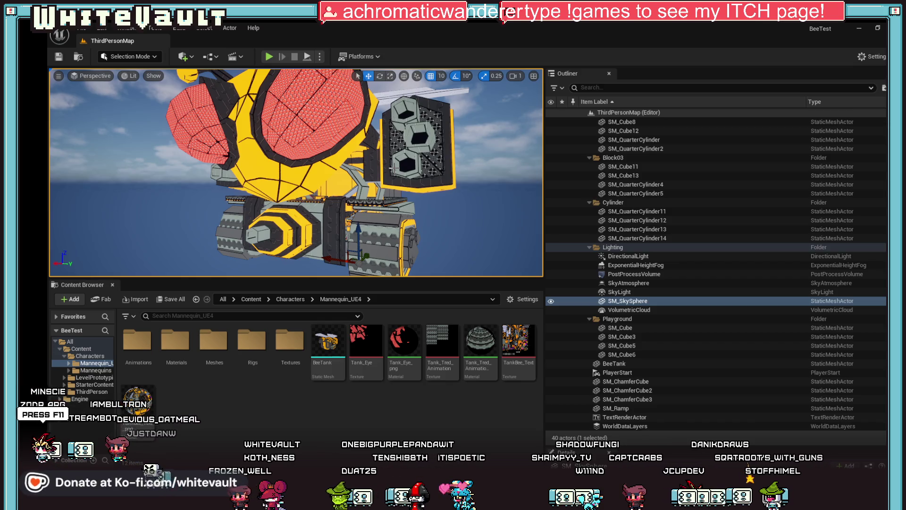
{"action": "key", "text": "F11"}
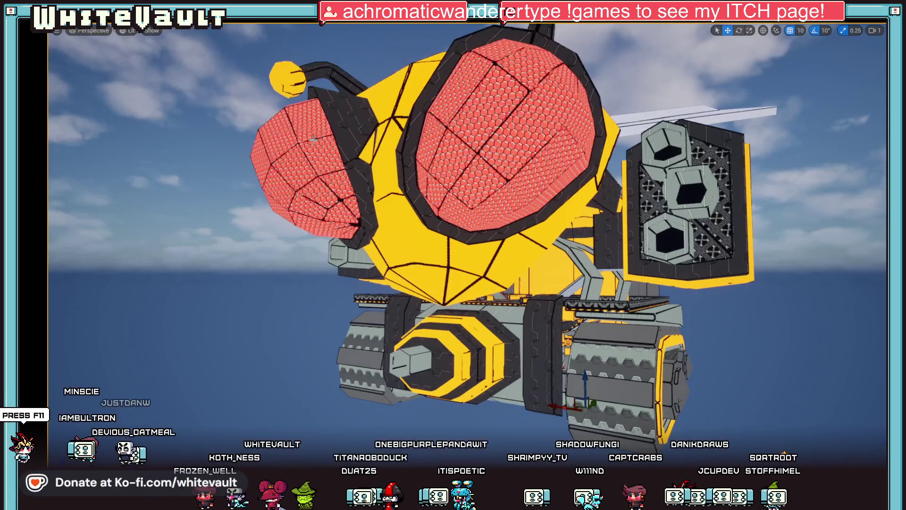
Orbit around the bee's face, tracks and floor grate, then exit full-screen with F11
{"action": "scroll", "coordinate": [560, 209], "scroll_direction": "up", "scroll_amount": 5}
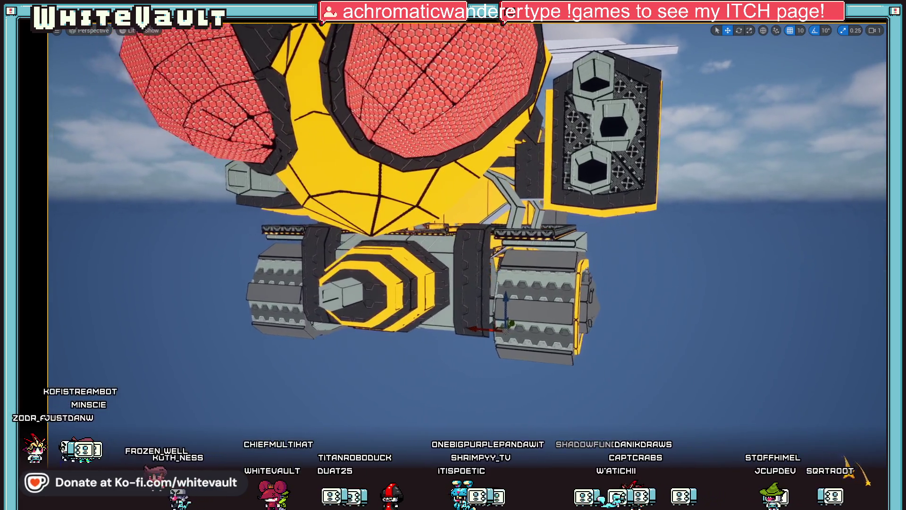
{"action": "left_click_drag", "start_coordinate": [453, 255], "coordinate": [501, 222]}
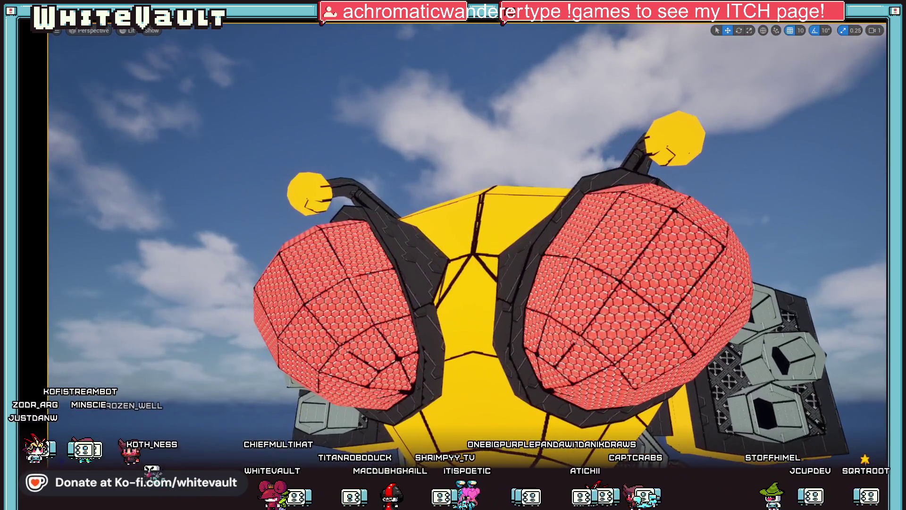
{"action": "mouse_move", "coordinate": [454, 255]}
{"action": "left_mouse_down"}
{"action": "mouse_move", "coordinate": [453, 227]}
{"action": "mouse_move", "coordinate": [454, 292]}
{"action": "left_mouse_up"}
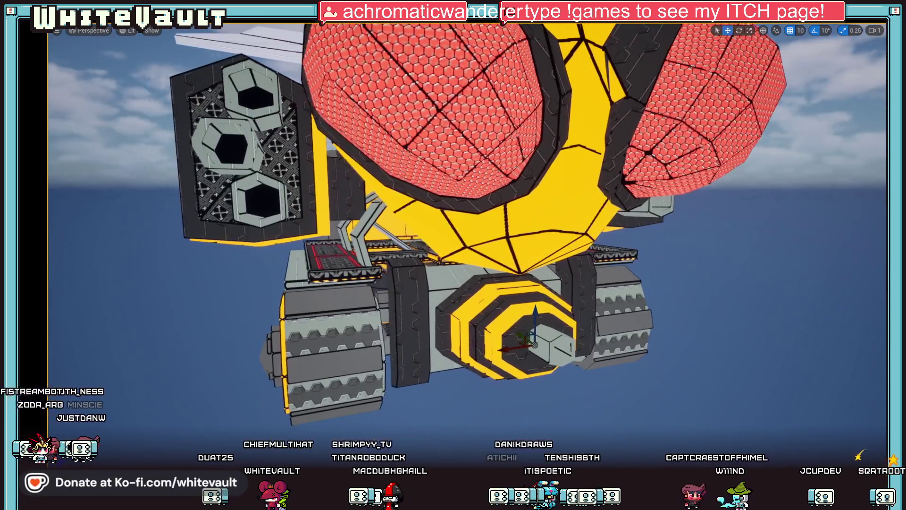
{"action": "mouse_move", "coordinate": [453, 255]}
{"action": "left_mouse_down"}
{"action": "mouse_move", "coordinate": [425, 264]}
{"action": "mouse_move", "coordinate": [453, 283]}
{"action": "mouse_move", "coordinate": [501, 264]}
{"action": "mouse_move", "coordinate": [453, 283]}
{"action": "mouse_move", "coordinate": [463, 264]}
{"action": "mouse_move", "coordinate": [454, 246]}
{"action": "mouse_move", "coordinate": [473, 255]}
{"action": "mouse_move", "coordinate": [444, 236]}
{"action": "mouse_move", "coordinate": [453, 293]}
{"action": "left_mouse_up"}
{"action": "left_click_drag", "start_coordinate": [589, 340], "coordinate": [608, 251]}
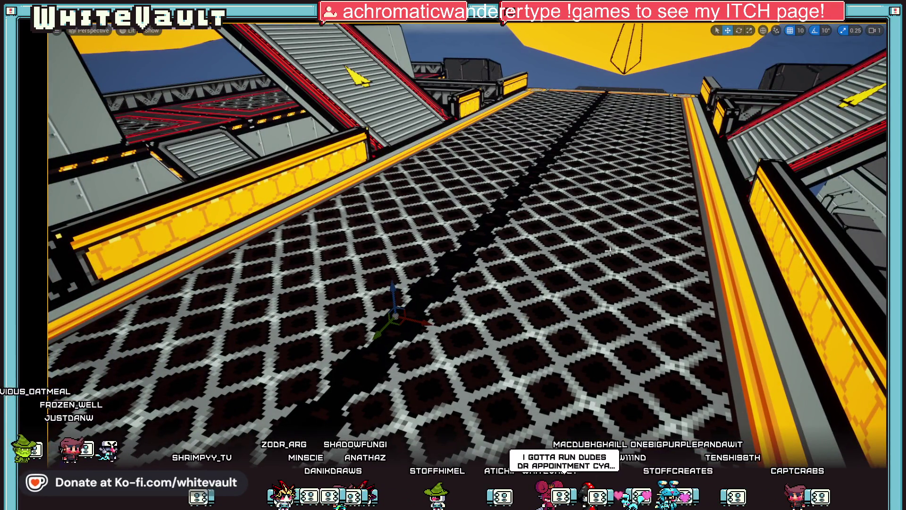
{"action": "key", "text": "F11"}
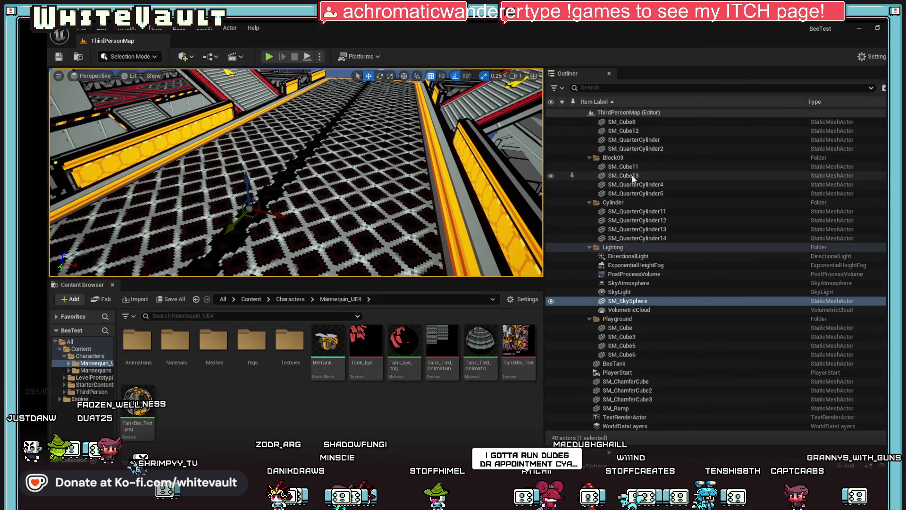
Focus the PlayerStart from the Outliner and lift it higher above the floor grating between the ramps
{"action": "scroll", "coordinate": [614, 212], "scroll_direction": "up", "scroll_amount": 4}
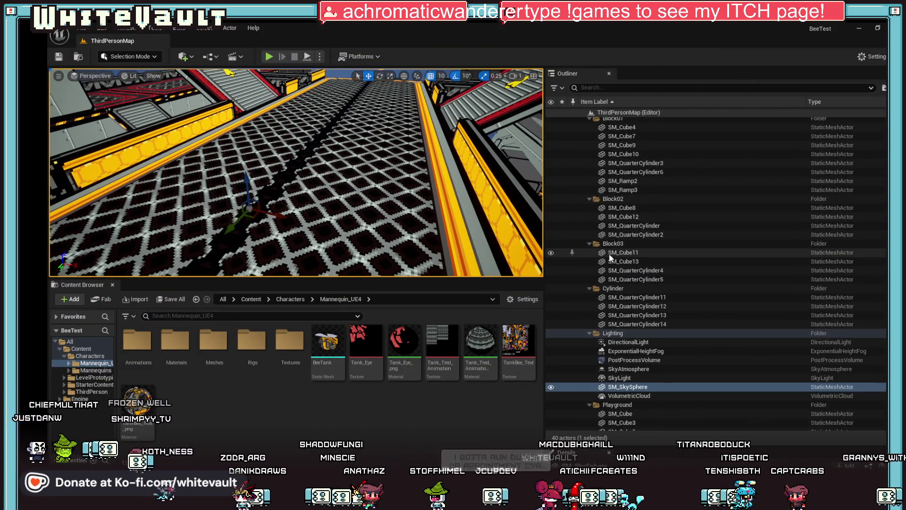
{"action": "left_click", "coordinate": [583, 113]}
{"action": "left_click", "coordinate": [583, 113]}
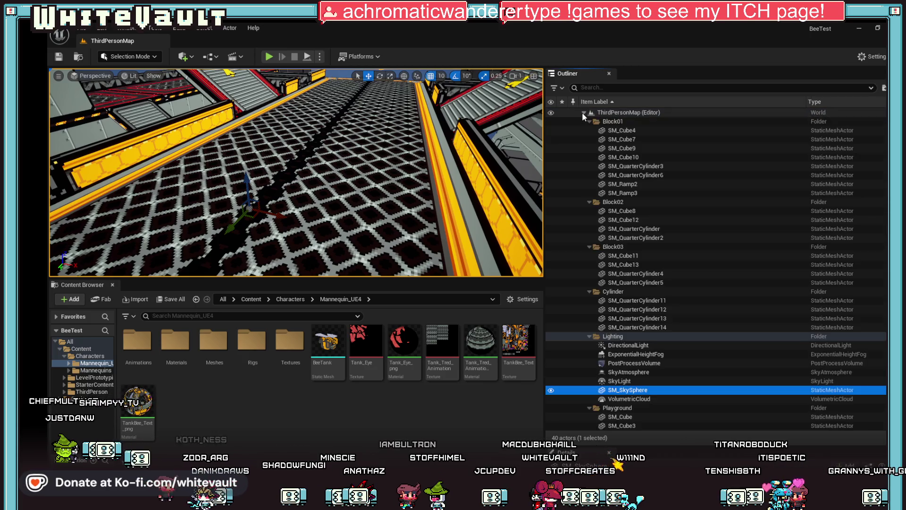
{"action": "scroll", "coordinate": [642, 220], "scroll_direction": "down", "scroll_amount": 2}
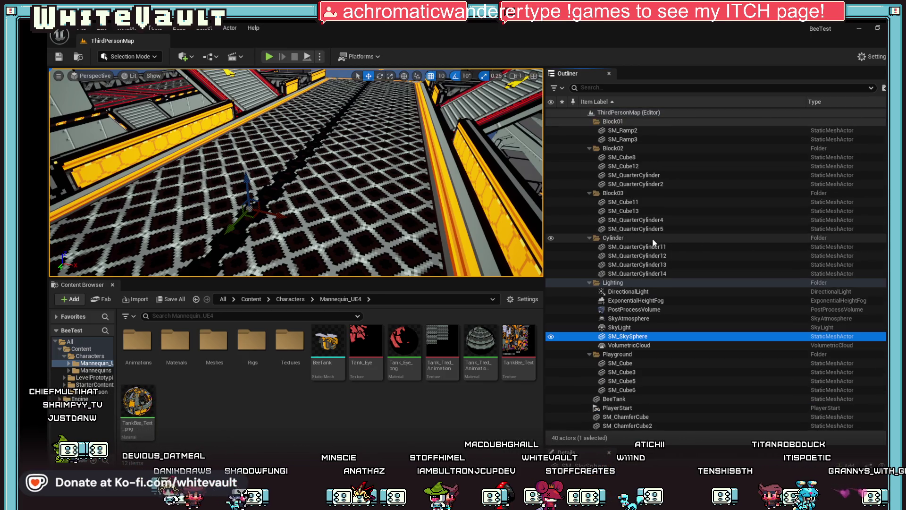
{"action": "left_click", "coordinate": [646, 409]}
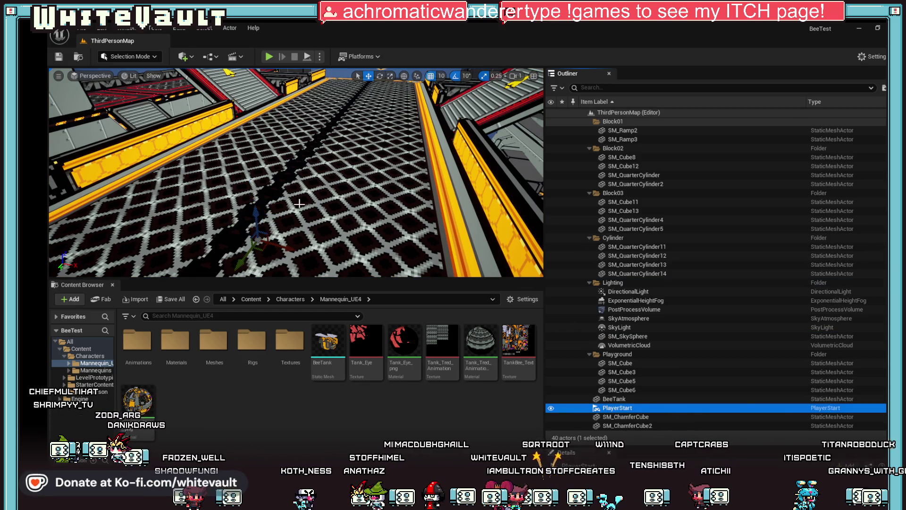
{"action": "double_click", "coordinate": [641, 411]}
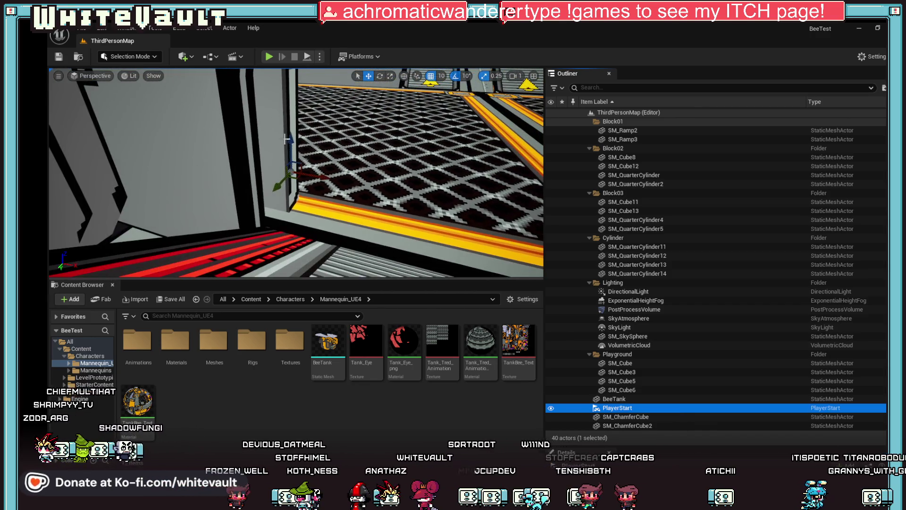
{"action": "left_click", "coordinate": [287, 138]}
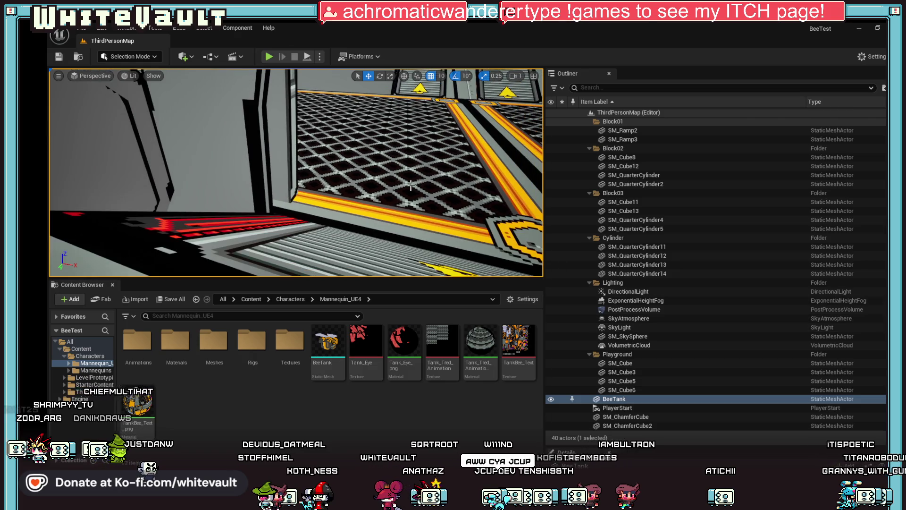
{"action": "left_click", "coordinate": [631, 410]}
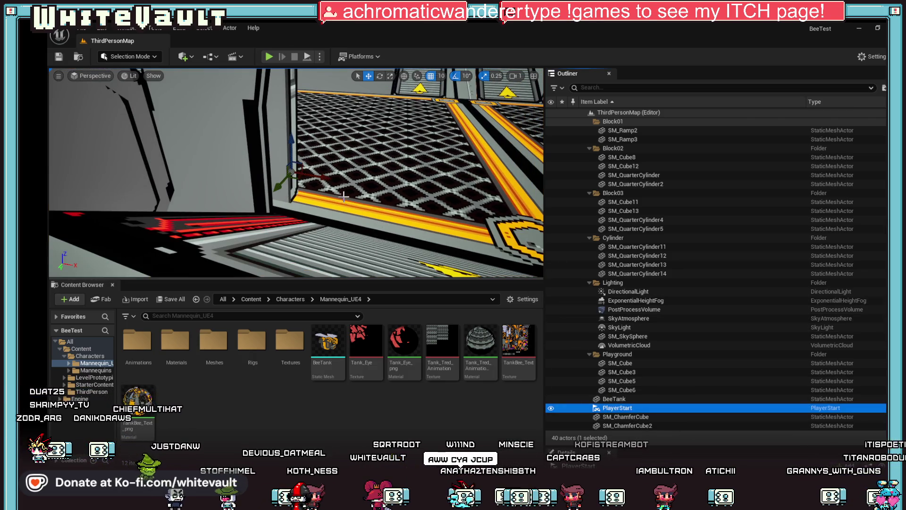
{"action": "left_click_drag", "start_coordinate": [289, 136], "coordinate": [289, 119]}
{"action": "mouse_move", "coordinate": [378, 166]}
{"action": "left_mouse_down"}
{"action": "mouse_move", "coordinate": [378, 180]}
{"action": "mouse_move", "coordinate": [279, 162]}
{"action": "left_mouse_up"}
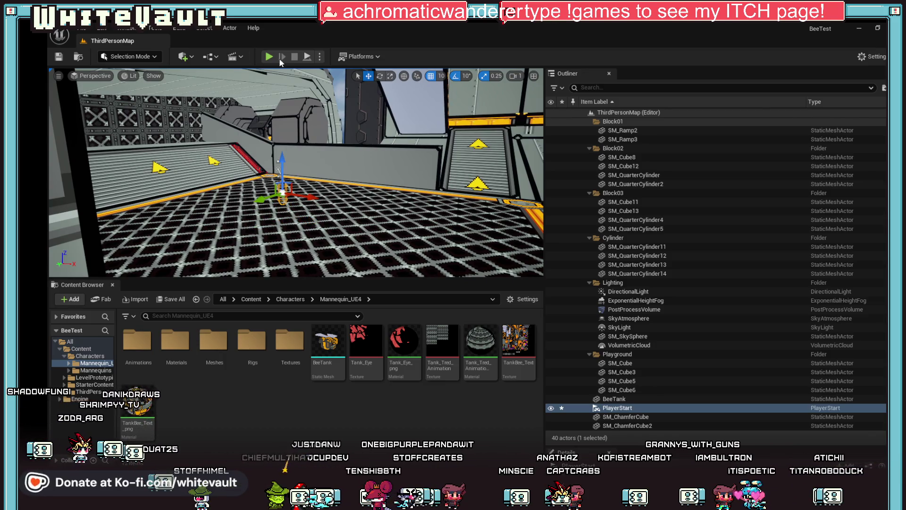
{"action": "left_click", "coordinate": [269, 57]}
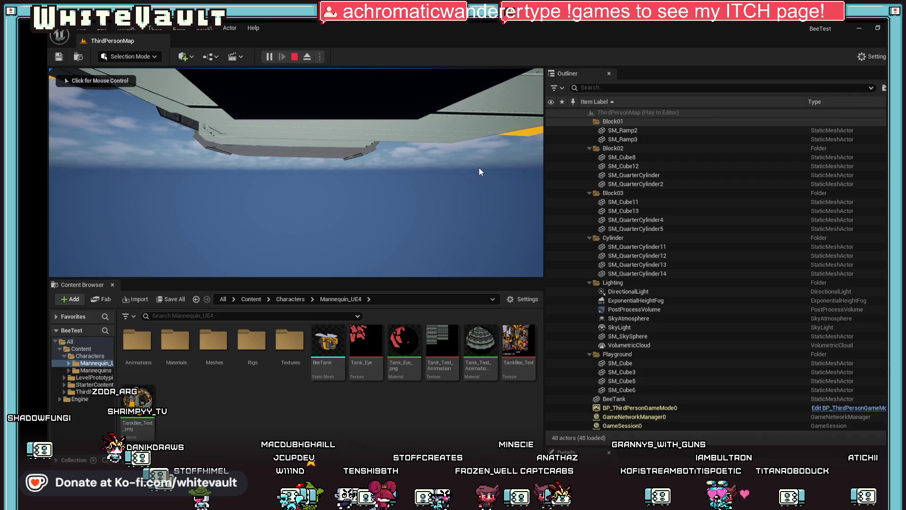
{"action": "key", "text": "Escape"}
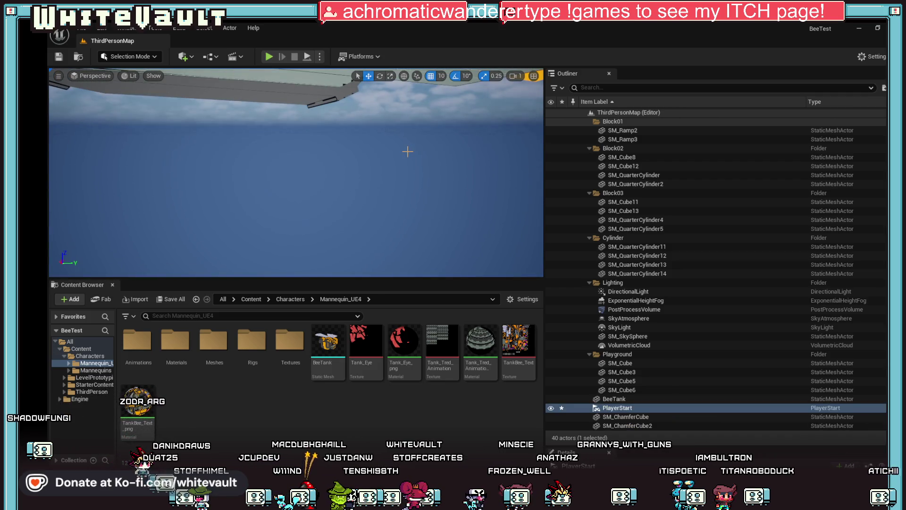
{"action": "key", "text": "F11"}
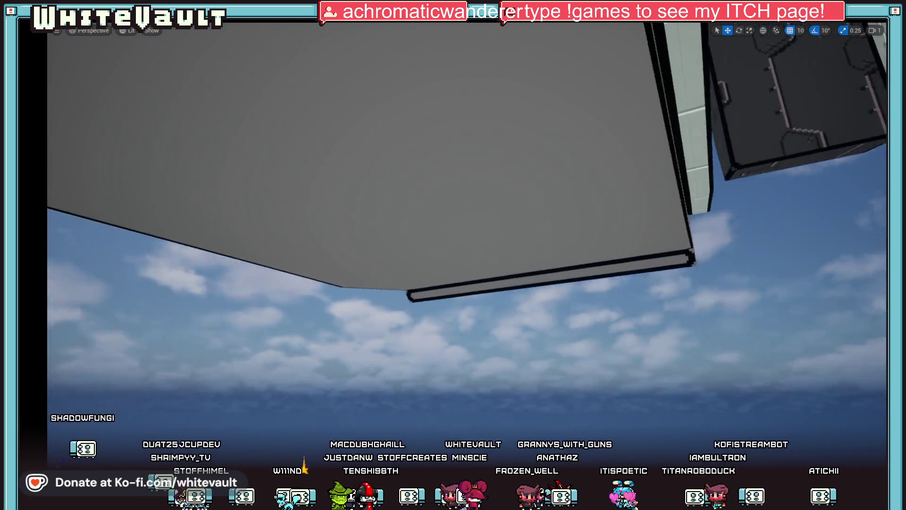
{"action": "left_click_drag", "start_coordinate": [467, 265], "coordinate": [425, 283]}
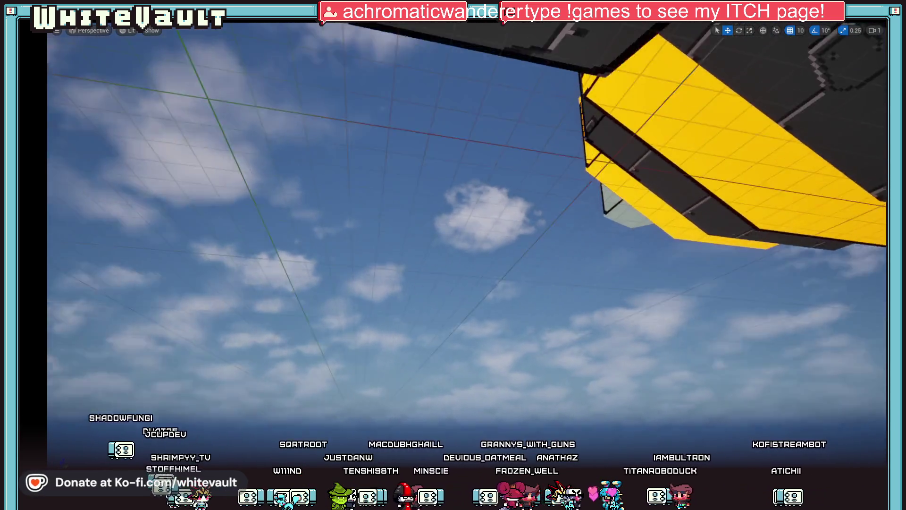
{"action": "left_click_drag", "start_coordinate": [453, 255], "coordinate": [425, 283]}
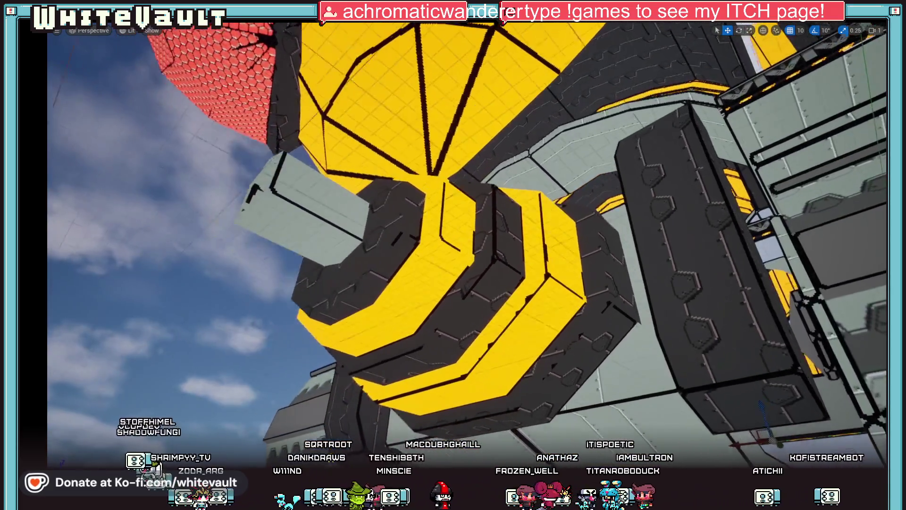
{"action": "left_click_drag", "start_coordinate": [453, 255], "coordinate": [406, 236]}
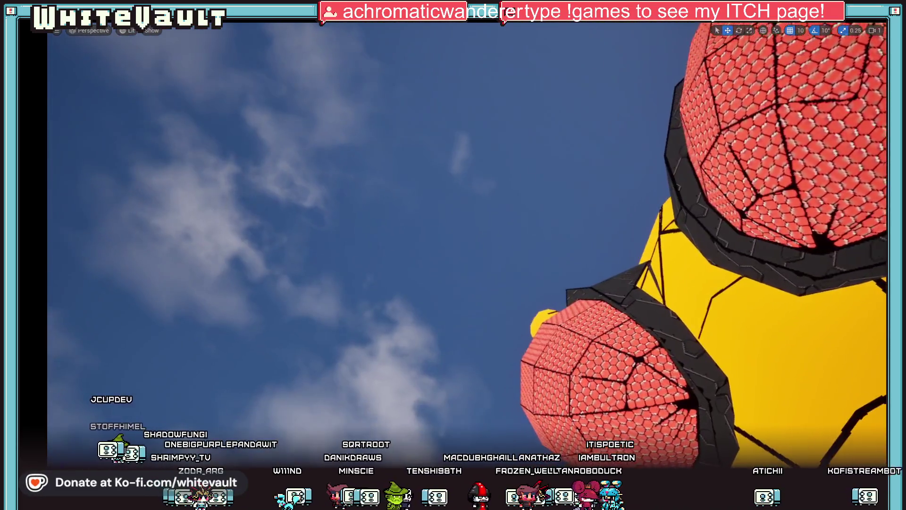
{"action": "mouse_move", "coordinate": [454, 255]}
{"action": "left_mouse_down"}
{"action": "mouse_move", "coordinate": [416, 246]}
{"action": "mouse_move", "coordinate": [425, 264]}
{"action": "mouse_move", "coordinate": [425, 245]}
{"action": "mouse_move", "coordinate": [444, 265]}
{"action": "mouse_move", "coordinate": [451, 253]}
{"action": "mouse_move", "coordinate": [439, 254]}
{"action": "left_mouse_up"}
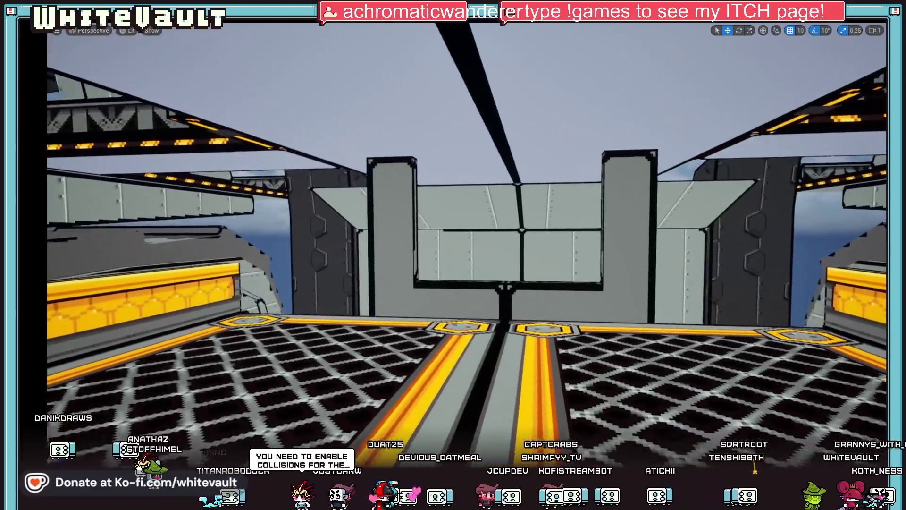
{"action": "mouse_move", "coordinate": [379, 163]}
{"action": "left_mouse_down"}
{"action": "mouse_move", "coordinate": [370, 163]}
{"action": "mouse_move", "coordinate": [380, 164]}
{"action": "mouse_move", "coordinate": [380, 182]}
{"action": "mouse_move", "coordinate": [376, 154]}
{"action": "left_mouse_up"}
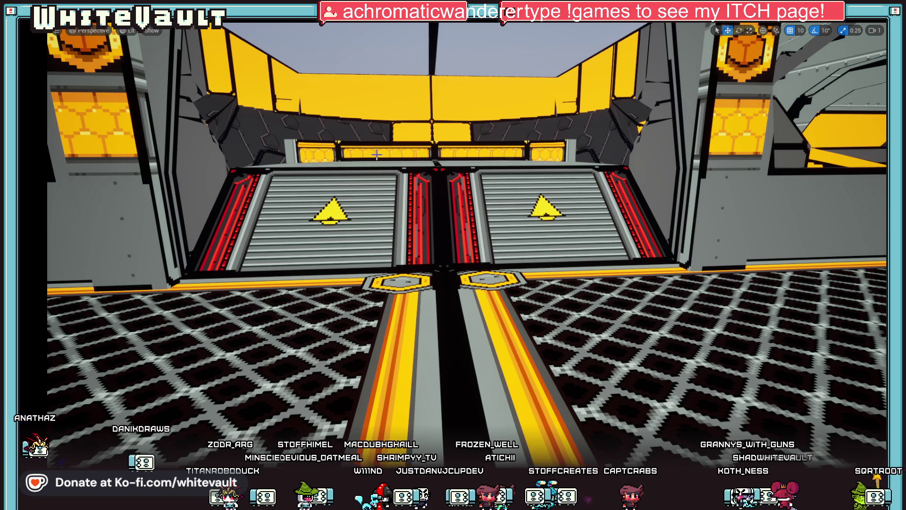
{"action": "left_click_drag", "start_coordinate": [419, 168], "coordinate": [532, 250]}
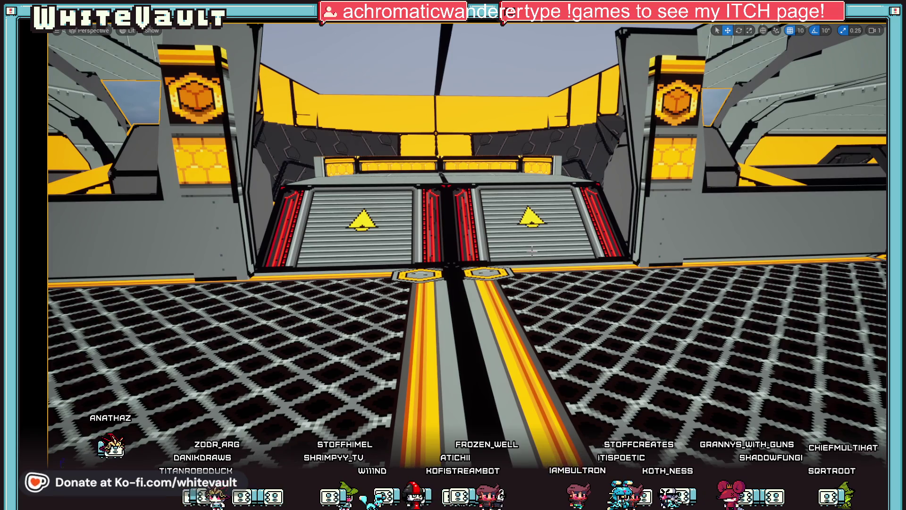
{"action": "key", "text": "F11"}
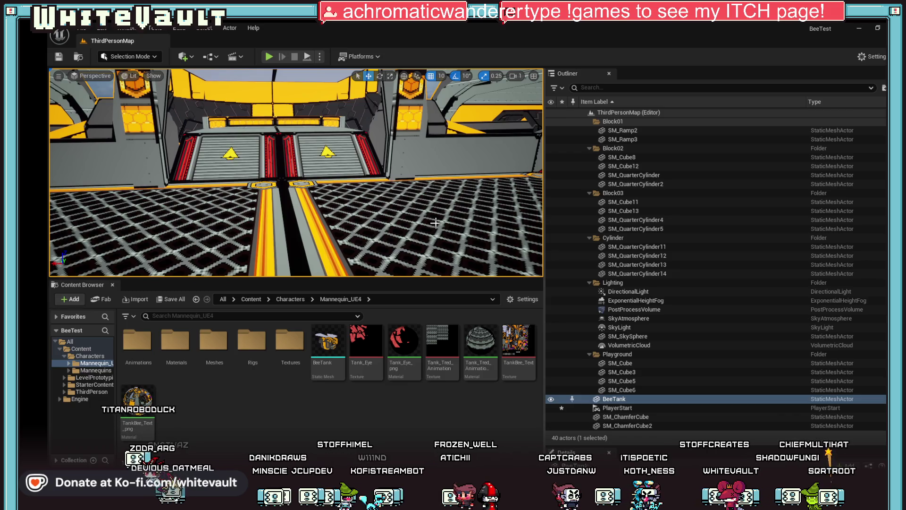
Enable Simulate Physics on the BeeTank in its Details panel and run a brief Play test
{"action": "double_click", "coordinate": [609, 399]}
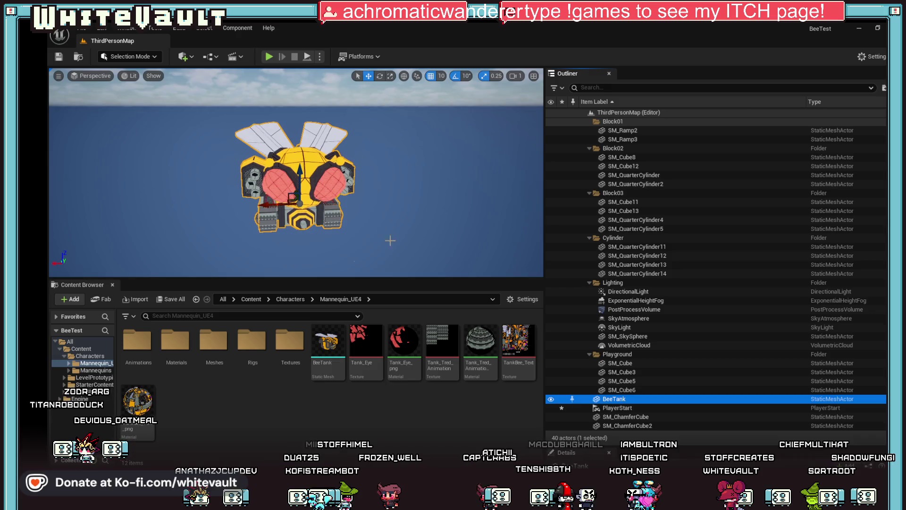
{"action": "right_click", "coordinate": [604, 403]}
{"action": "key", "text": "Escape"}
{"action": "left_click_drag", "start_coordinate": [623, 448], "coordinate": [623, 217]}
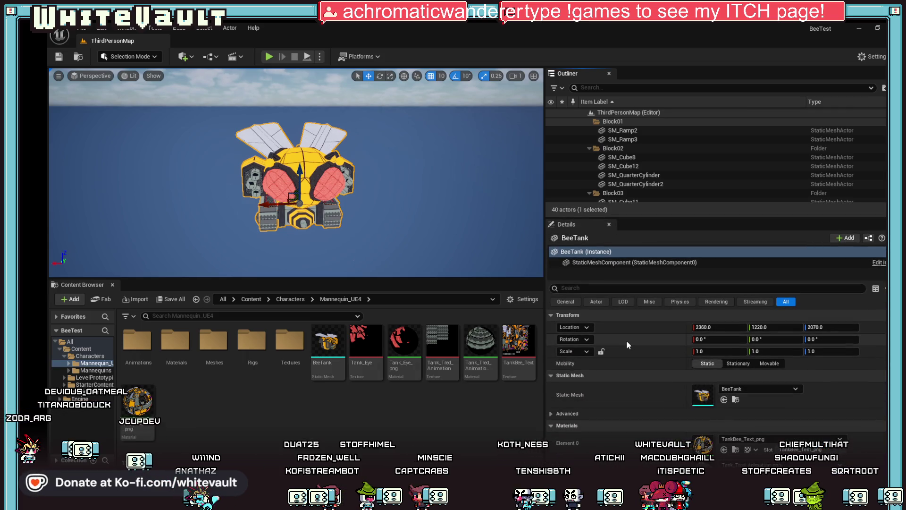
{"action": "left_click", "coordinate": [680, 299]}
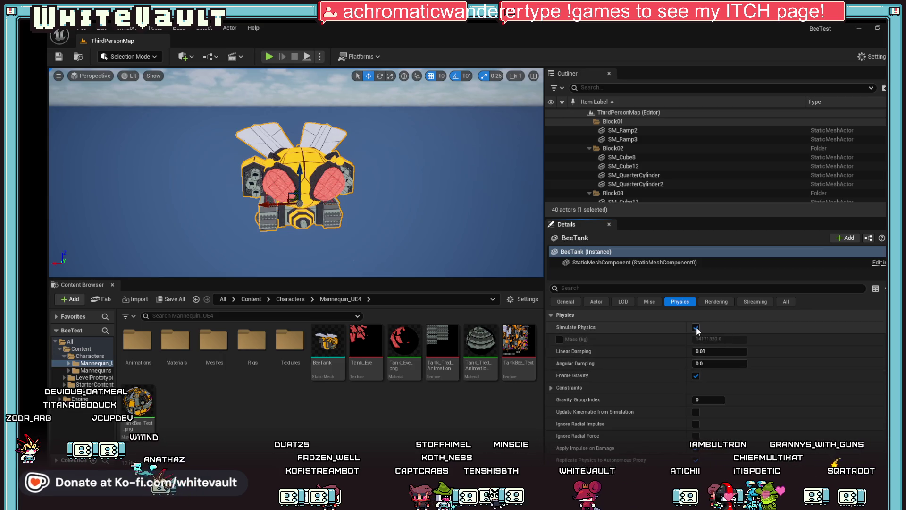
{"action": "left_click", "coordinate": [268, 57]}
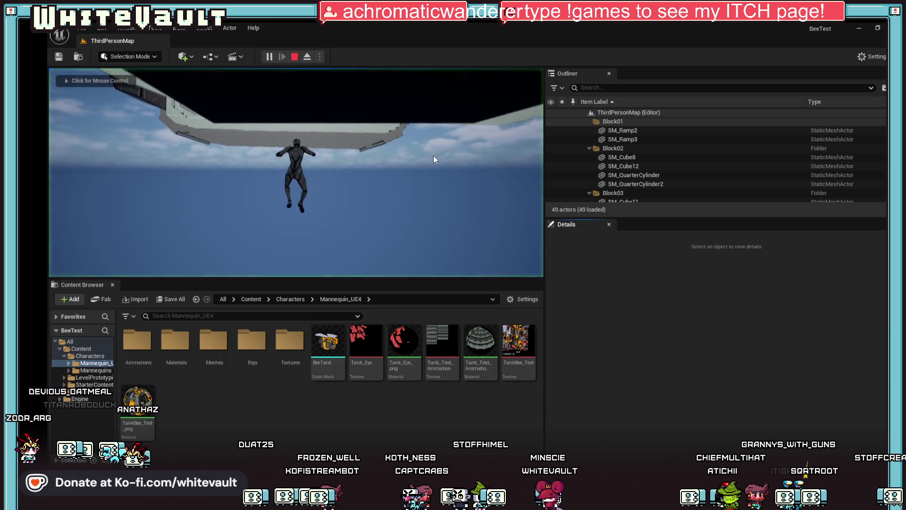
{"action": "left_click", "coordinate": [295, 56]}
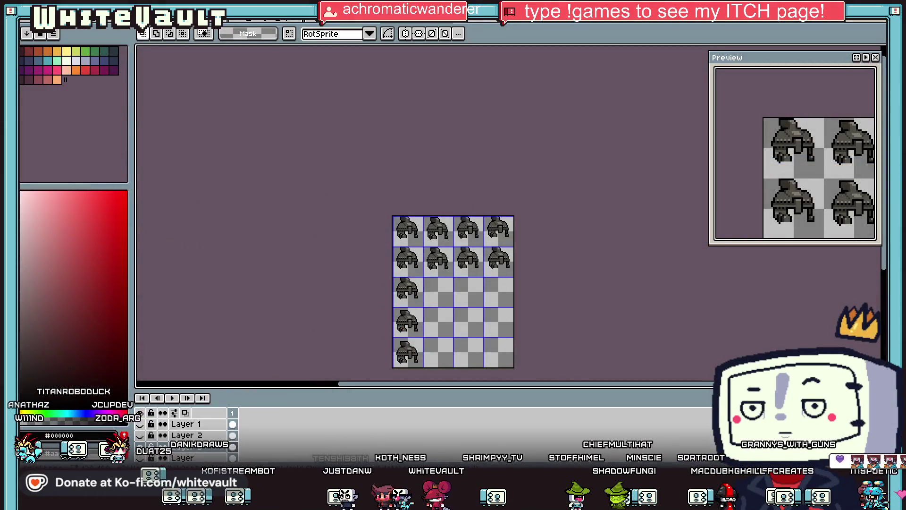
Zoom into the helmet sprite sheet, then switch with Ctrl+Tab to the portraits-and-sprites document
{"action": "scroll", "coordinate": [500, 308], "scroll_direction": "up", "scroll_amount": 1}
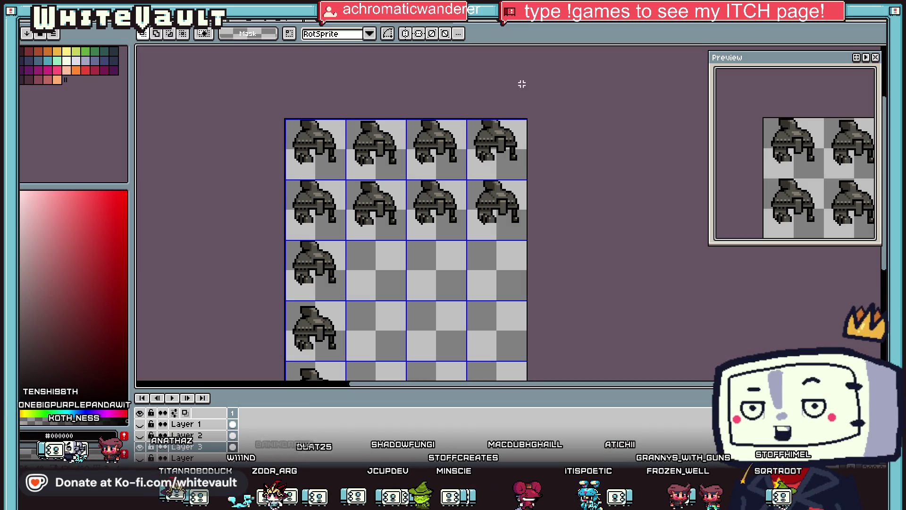
{"action": "key", "text": "ctrl+Tab"}
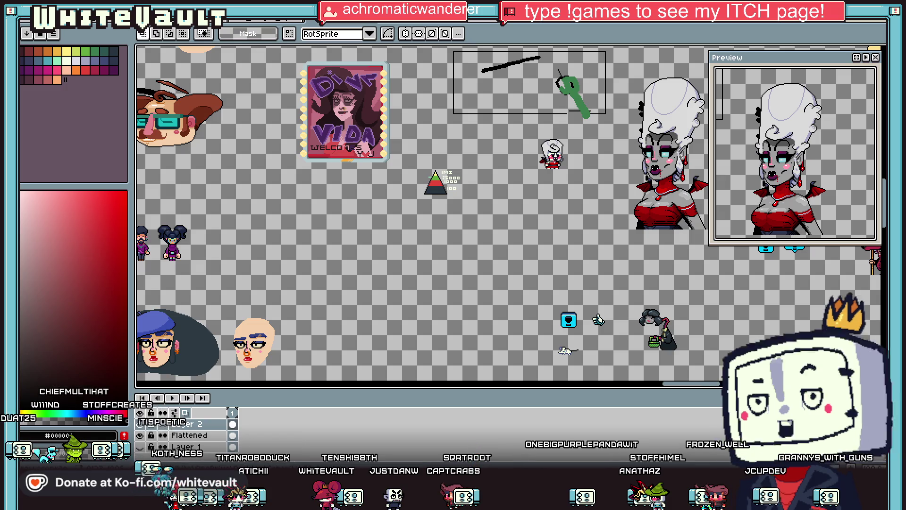
{"action": "scroll", "coordinate": [452, 182], "scroll_direction": "up", "scroll_amount": 1}
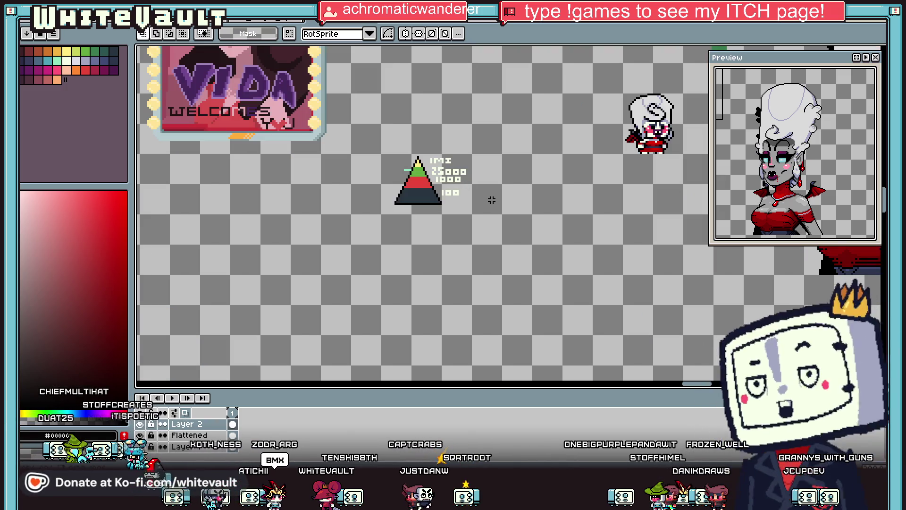
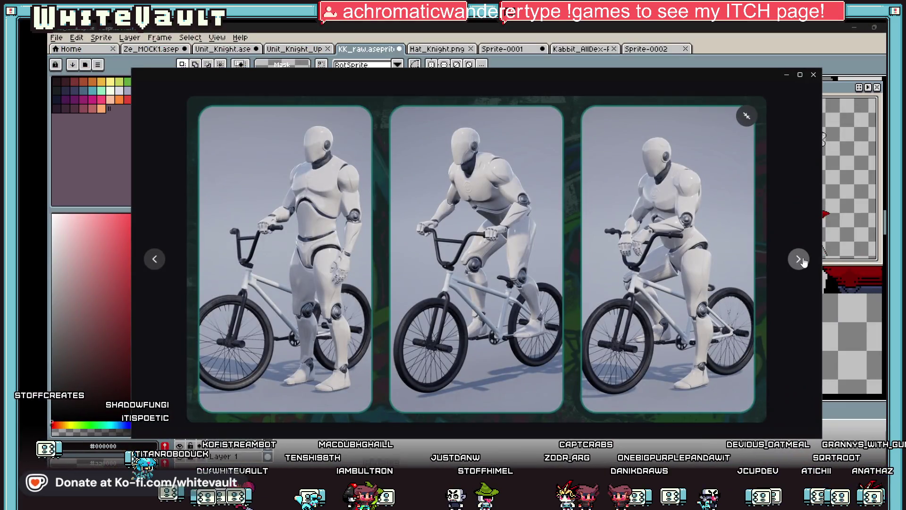
Browse the mannequin-on-BMX rider poses up to the left-facing one, then close the viewer
{"action": "left_click", "coordinate": [799, 259]}
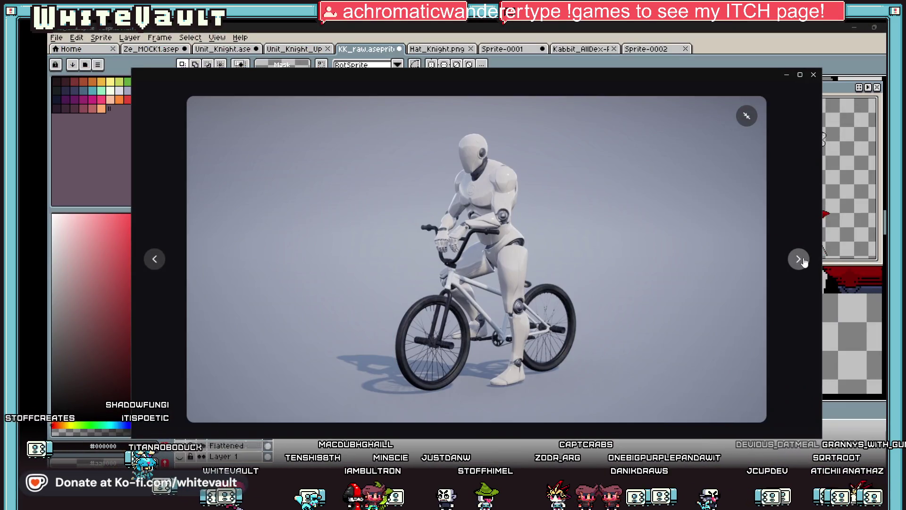
{"action": "left_click", "coordinate": [801, 263]}
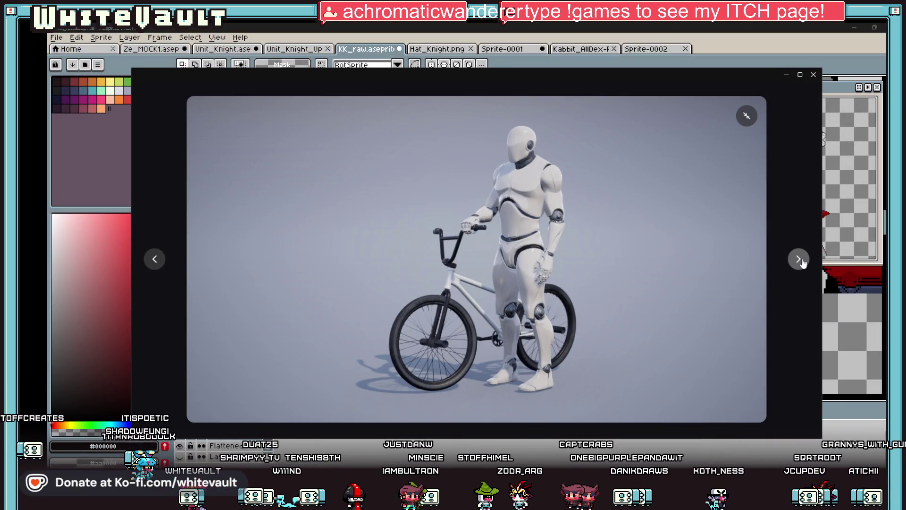
{"action": "left_click", "coordinate": [799, 259]}
{"action": "left_click", "coordinate": [802, 264]}
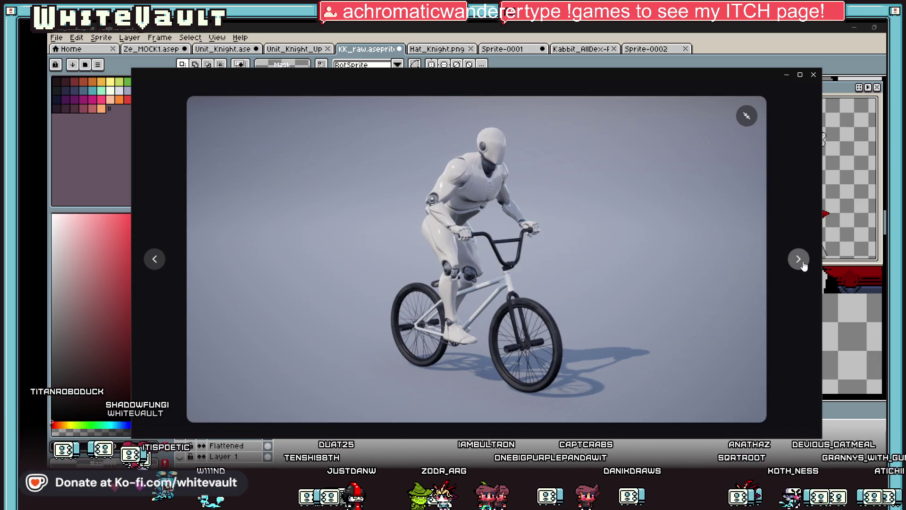
{"action": "left_click", "coordinate": [803, 263]}
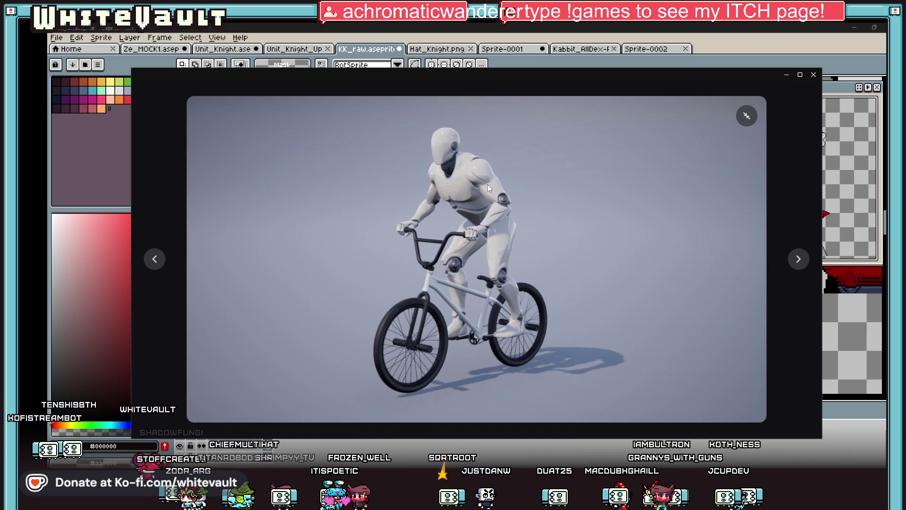
{"action": "left_click", "coordinate": [799, 259]}
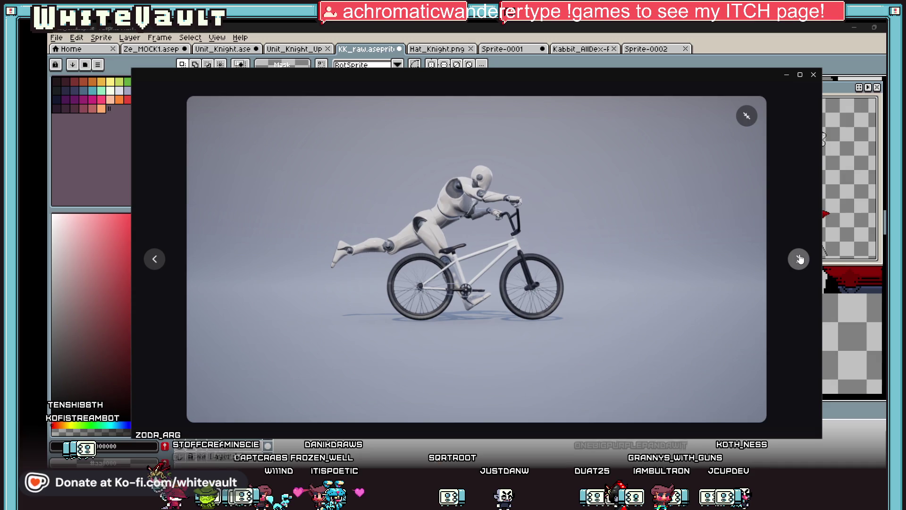
{"action": "left_click", "coordinate": [799, 259]}
{"action": "left_click", "coordinate": [799, 259]}
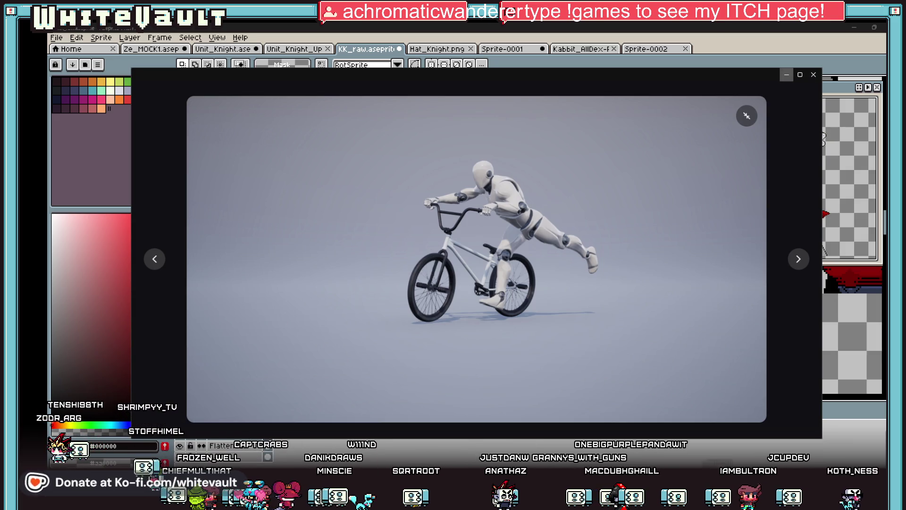
{"action": "left_click", "coordinate": [786, 75]}
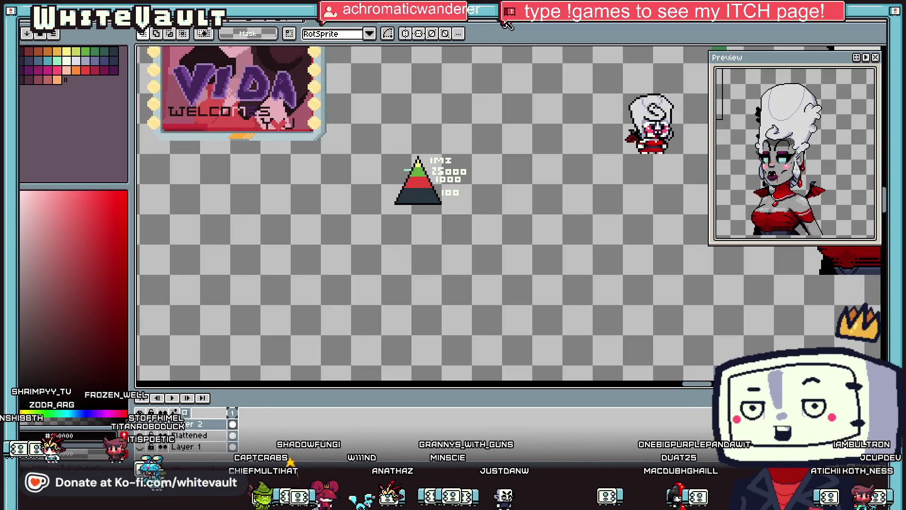
{"action": "left_click", "coordinate": [631, 22]}
{"action": "left_click", "coordinate": [630, 22]}
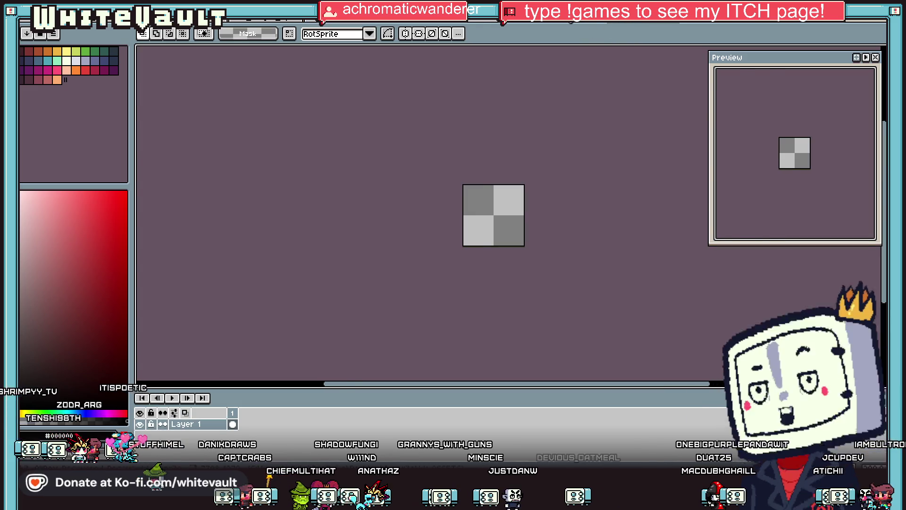
{"action": "left_click", "coordinate": [630, 23]}
{"action": "scroll", "coordinate": [302, 214], "scroll_direction": "up", "scroll_amount": 1}
{"action": "scroll", "coordinate": [302, 214], "scroll_direction": "up", "scroll_amount": 2}
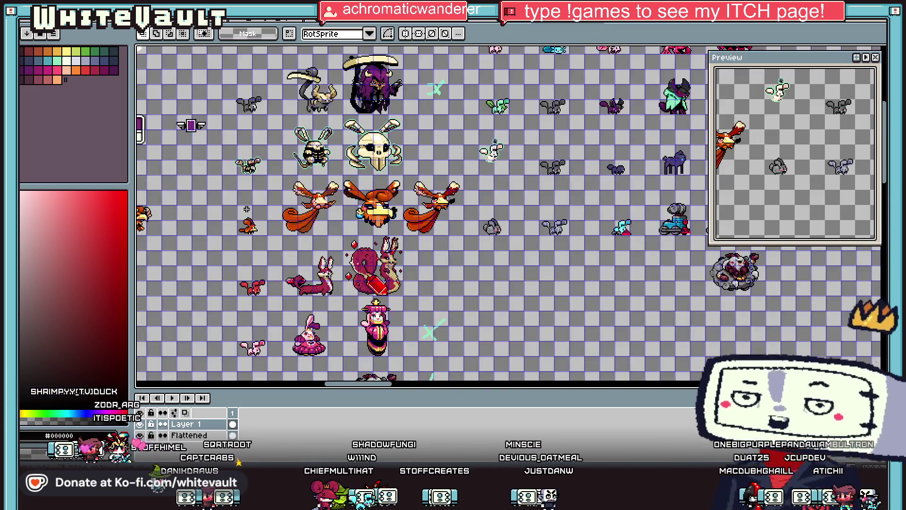
{"action": "scroll", "coordinate": [302, 214], "scroll_direction": "down", "scroll_amount": 1}
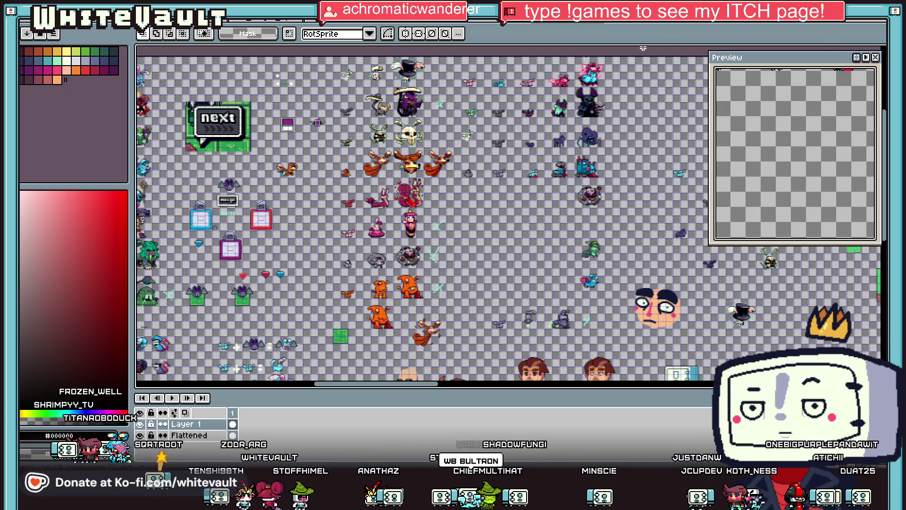
{"action": "scroll", "coordinate": [581, 332], "scroll_direction": "up", "scroll_amount": 2}
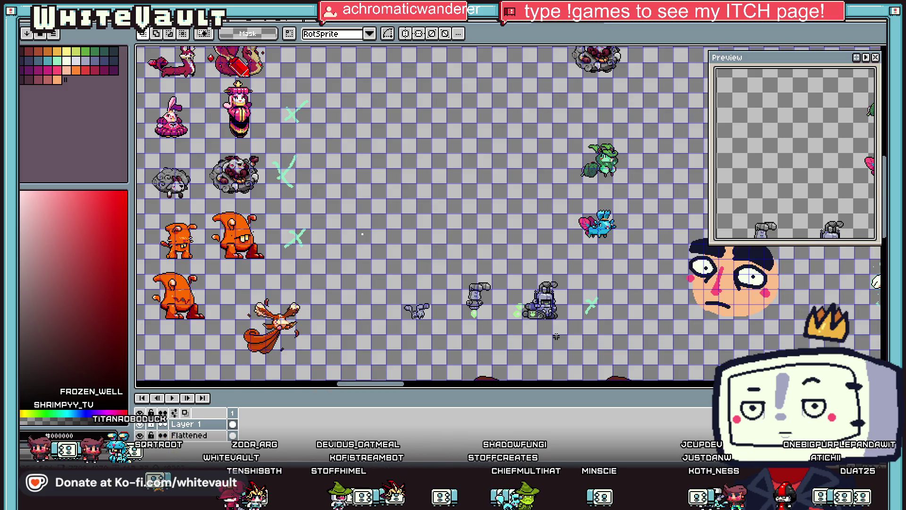
{"action": "scroll", "coordinate": [557, 336], "scroll_direction": "up", "scroll_amount": 1}
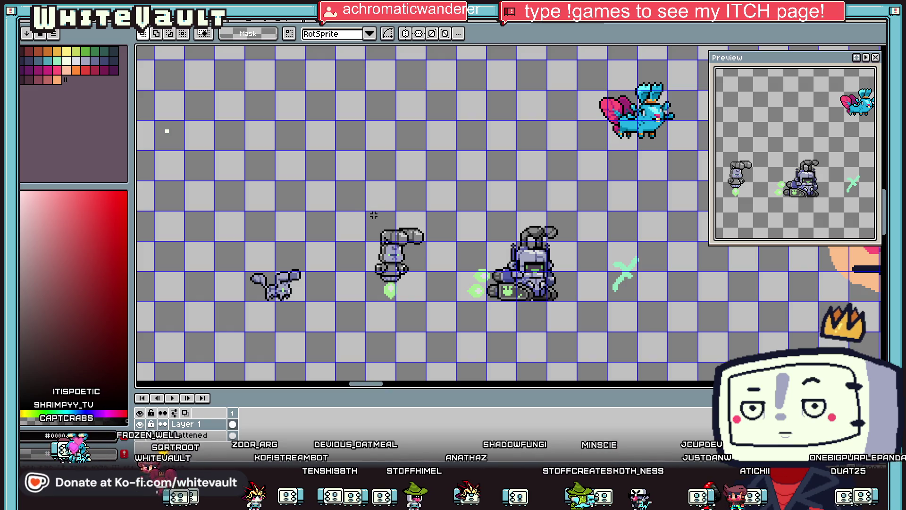
{"action": "scroll", "coordinate": [401, 240], "scroll_direction": "down", "scroll_amount": 1}
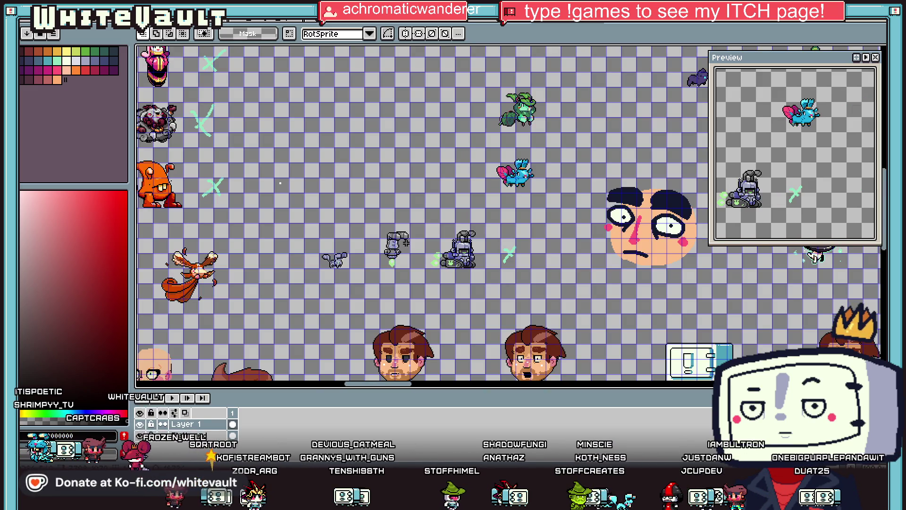
{"action": "scroll", "coordinate": [406, 244], "scroll_direction": "down", "scroll_amount": 1}
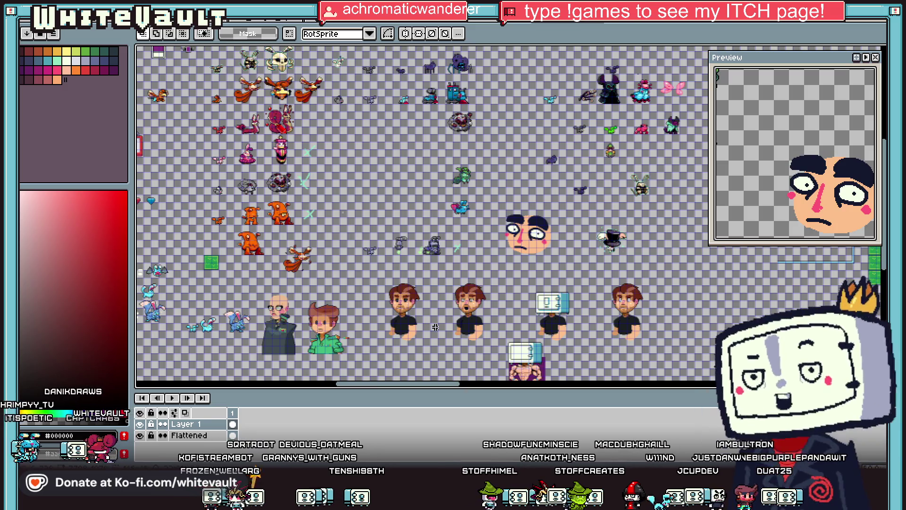
{"action": "left_click_drag", "start_coordinate": [449, 384], "coordinate": [413, 392]}
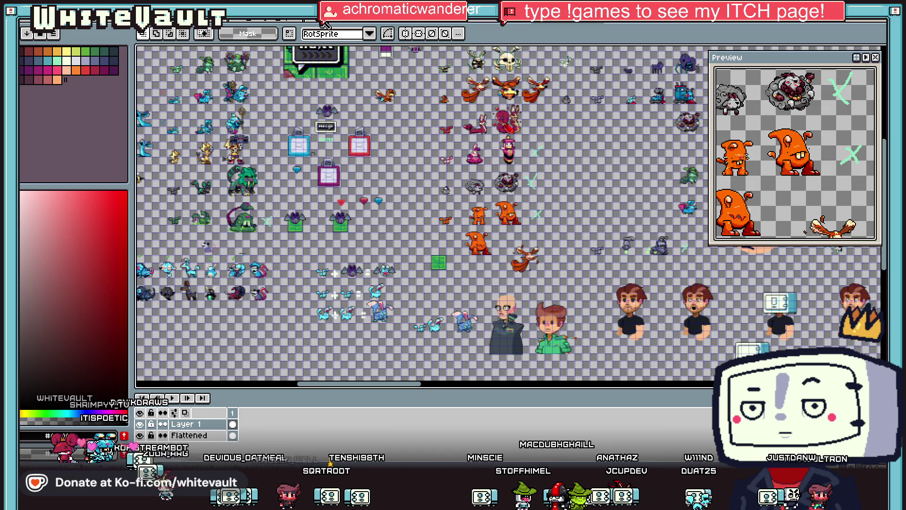
{"action": "left_click", "coordinate": [255, 25]}
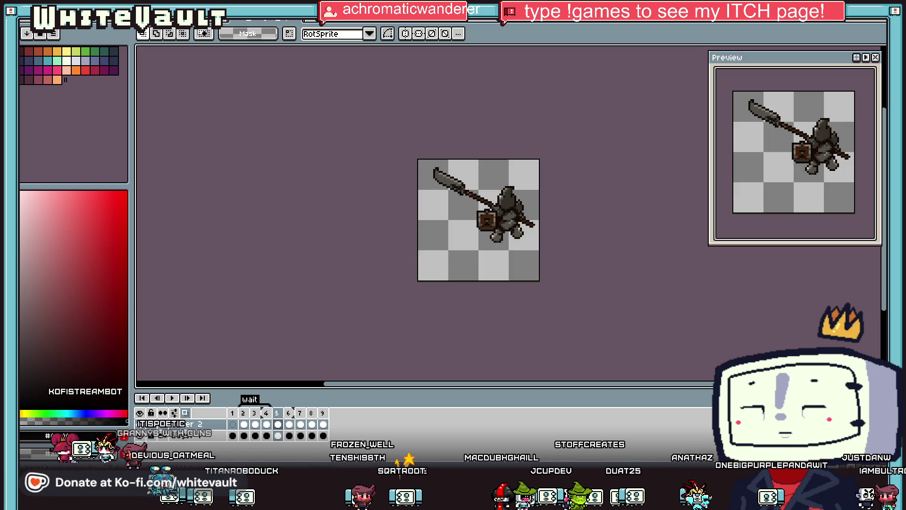
{"action": "left_click", "coordinate": [255, 25]}
{"action": "left_click", "coordinate": [222, 25]}
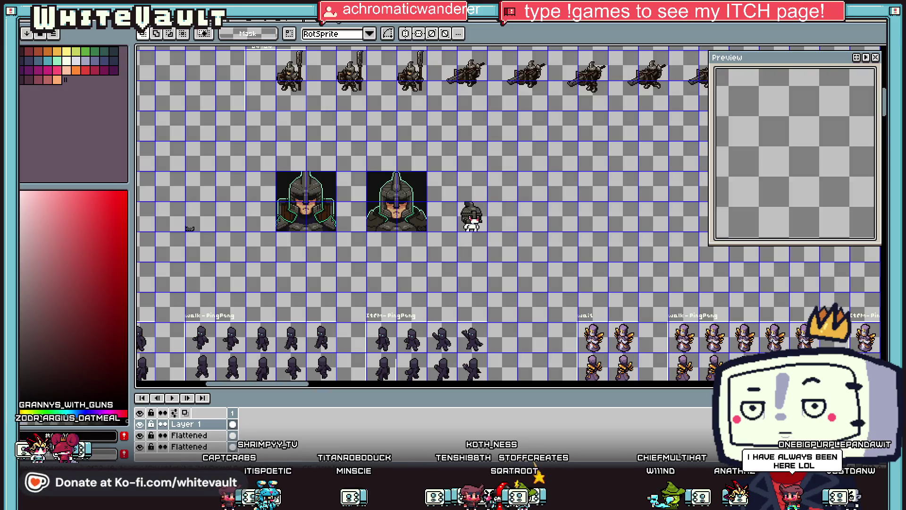
{"action": "left_click", "coordinate": [210, 26]}
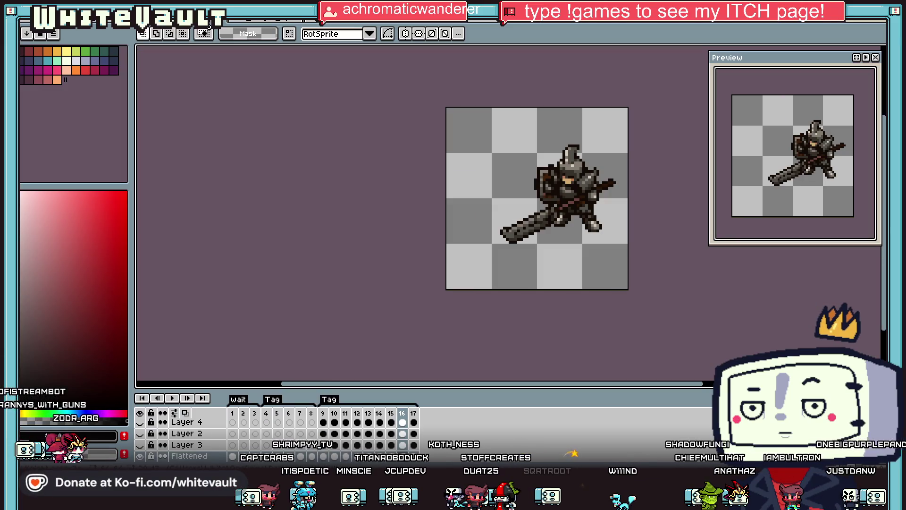
{"action": "left_click", "coordinate": [346, 28]}
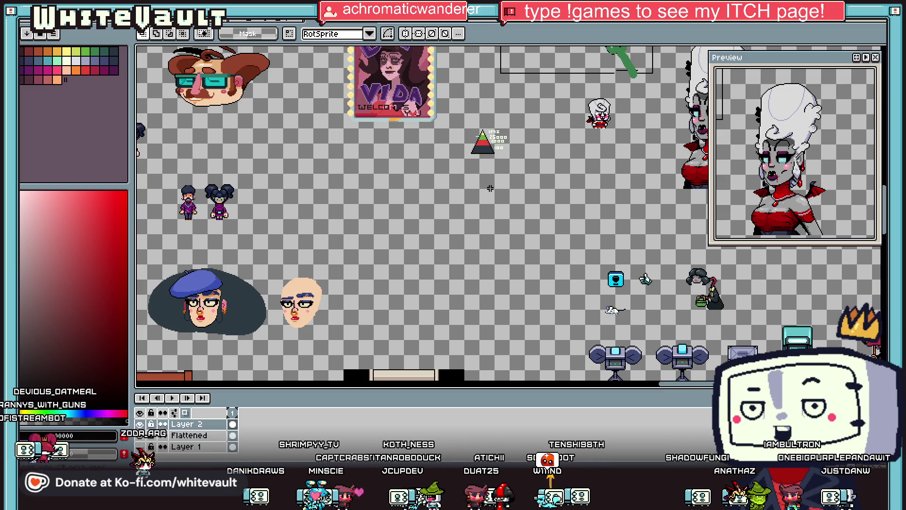
{"action": "scroll", "coordinate": [491, 188], "scroll_direction": "down", "scroll_amount": 2}
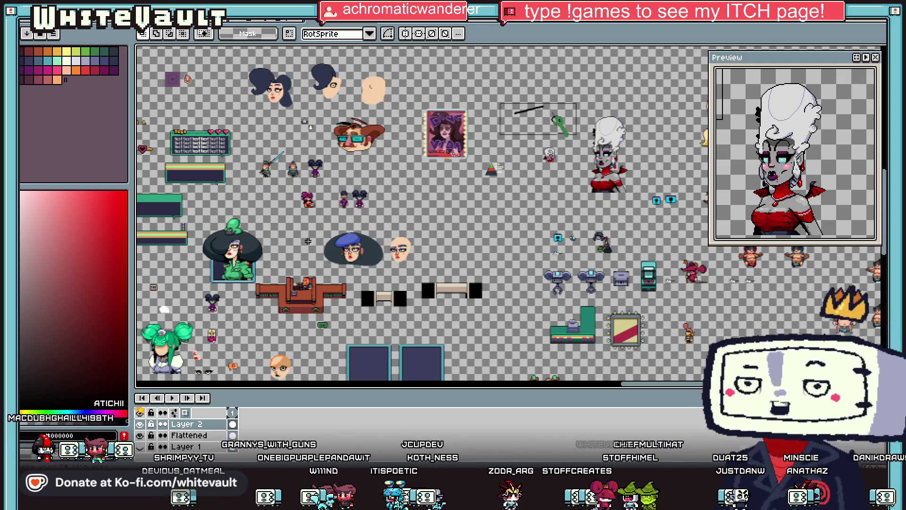
Marquee the right-hand green double-bun bust and pick it up for transforming
{"action": "scroll", "coordinate": [288, 329], "scroll_direction": "up", "scroll_amount": 1}
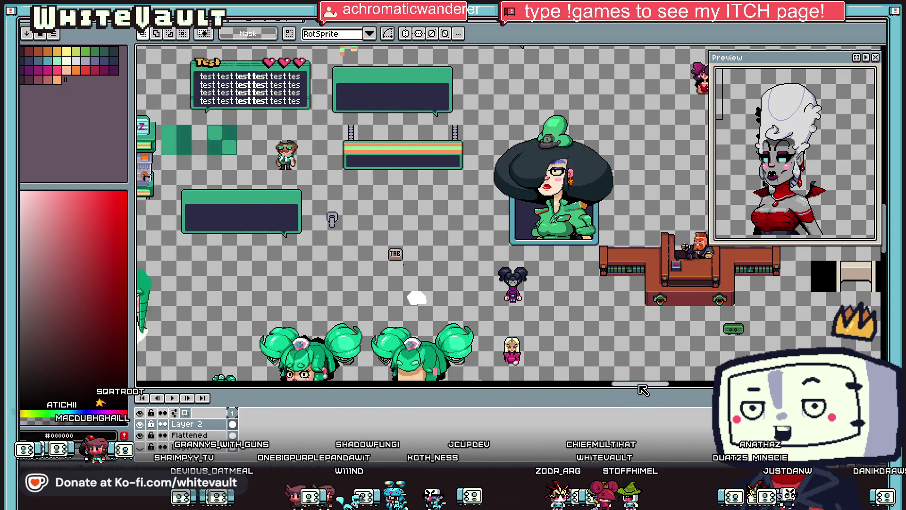
{"action": "left_click_drag", "start_coordinate": [628, 392], "coordinate": [583, 392]}
{"action": "scroll", "coordinate": [585, 332], "scroll_direction": "down", "scroll_amount": 1}
{"action": "scroll", "coordinate": [586, 333], "scroll_direction": "up", "scroll_amount": 1}
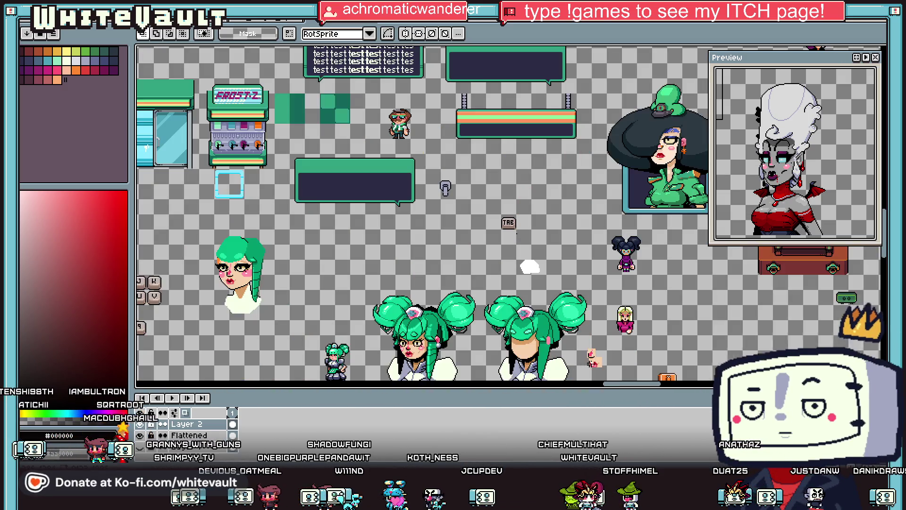
{"action": "scroll", "coordinate": [482, 290], "scroll_direction": "down", "scroll_amount": 1}
{"action": "left_click_drag", "start_coordinate": [479, 256], "coordinate": [590, 360]}
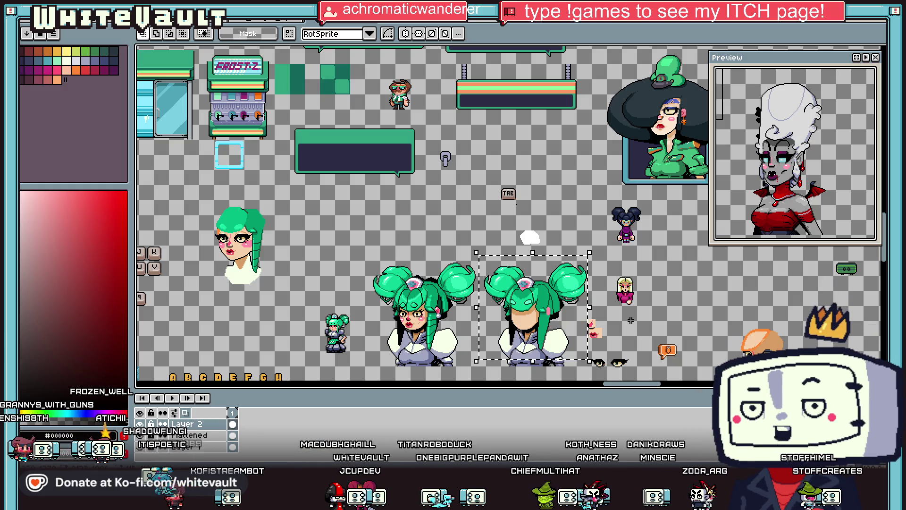
{"action": "left_click", "coordinate": [575, 293]}
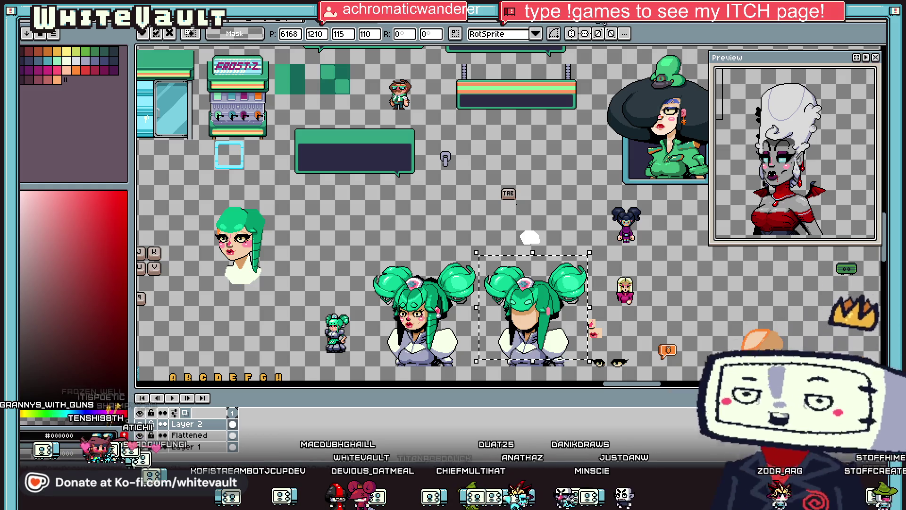
Add a new empty layer to the robot sprite sheet
{"action": "key", "text": "ctrl+Tab"}
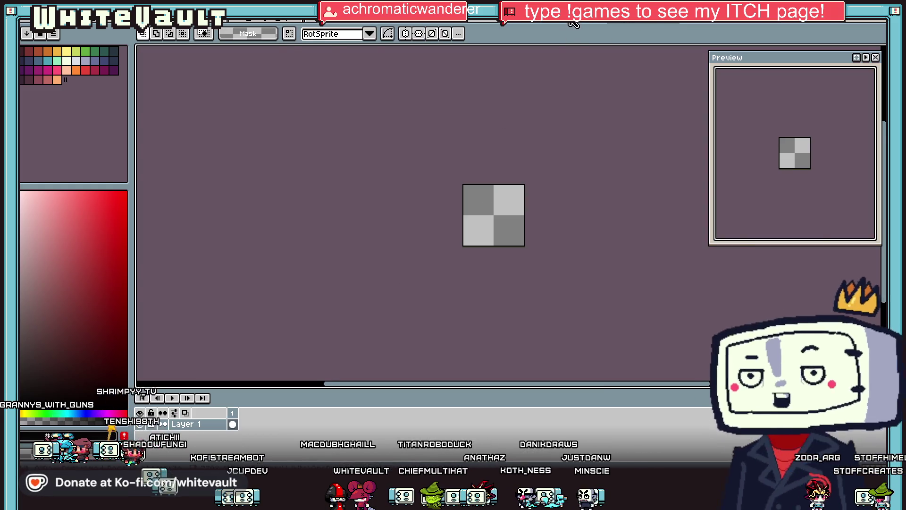
{"action": "key", "text": "ctrl+Tab"}
{"action": "key", "text": "ctrl+Tab"}
{"action": "key", "text": "ctrl+Tab"}
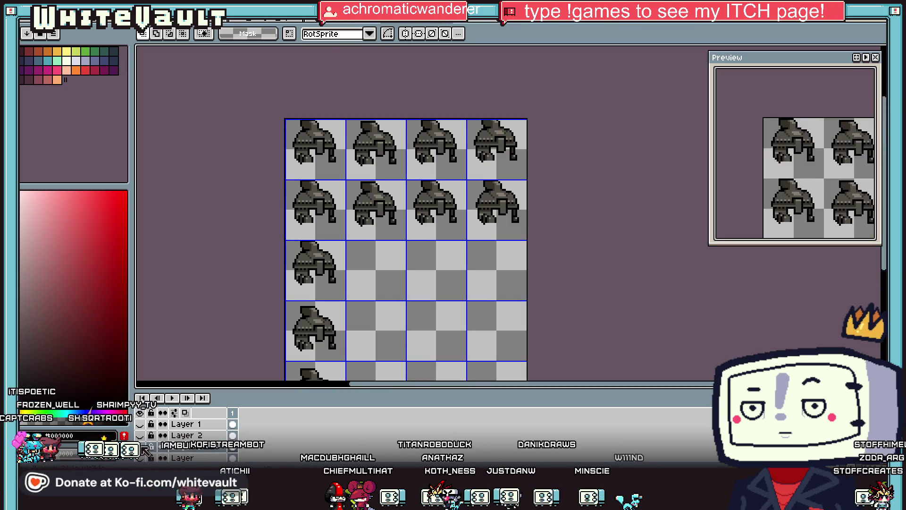
{"action": "key", "text": "Delete"}
{"action": "key", "text": "ctrl+z"}
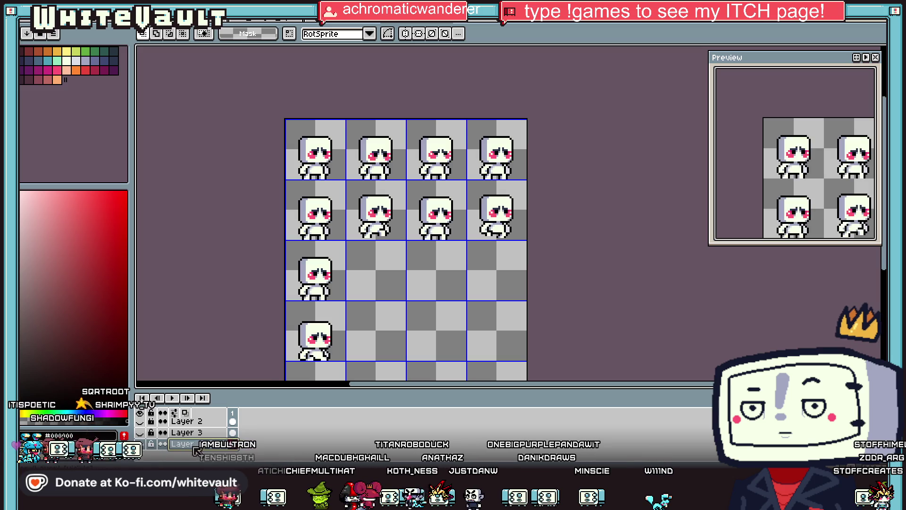
{"action": "right_click", "coordinate": [196, 449]}
{"action": "left_click", "coordinate": [302, 401]}
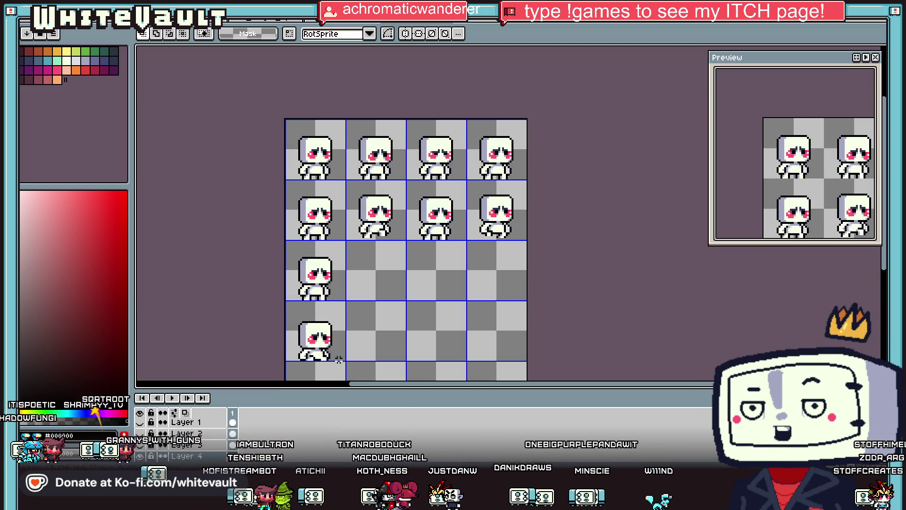
{"action": "scroll", "coordinate": [337, 129], "scroll_direction": "up", "scroll_amount": 1}
{"action": "scroll", "coordinate": [373, 142], "scroll_direction": "down", "scroll_amount": 1}
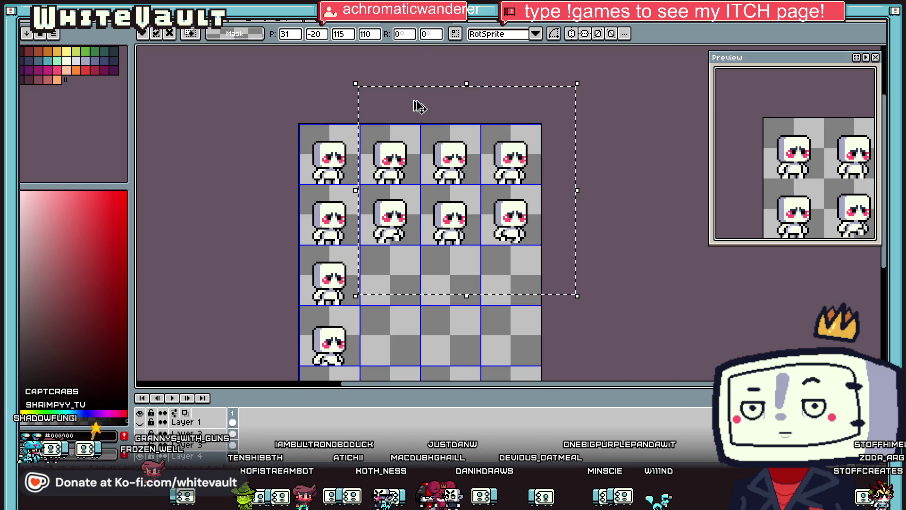
Pick up the green-haired character on its sheet and return to the robot sprite sheet
{"action": "left_click", "coordinate": [336, 23]}
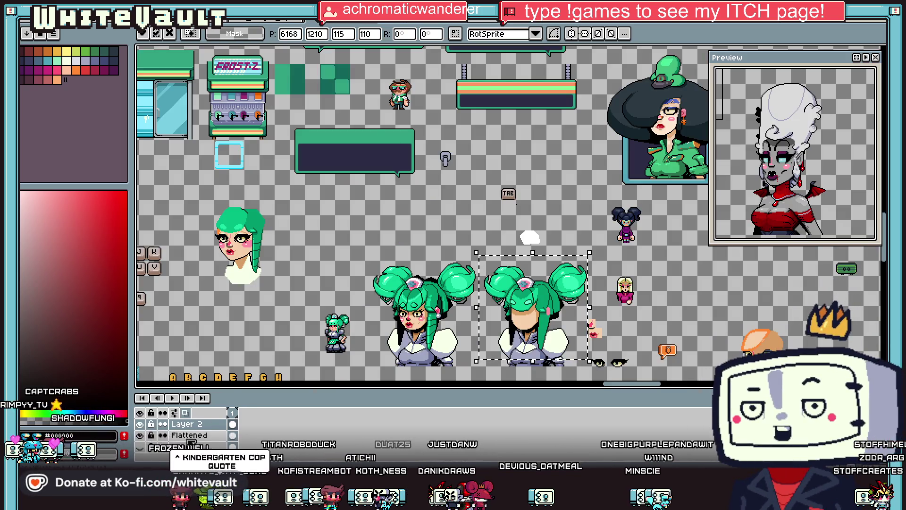
{"action": "left_click", "coordinate": [488, 328]}
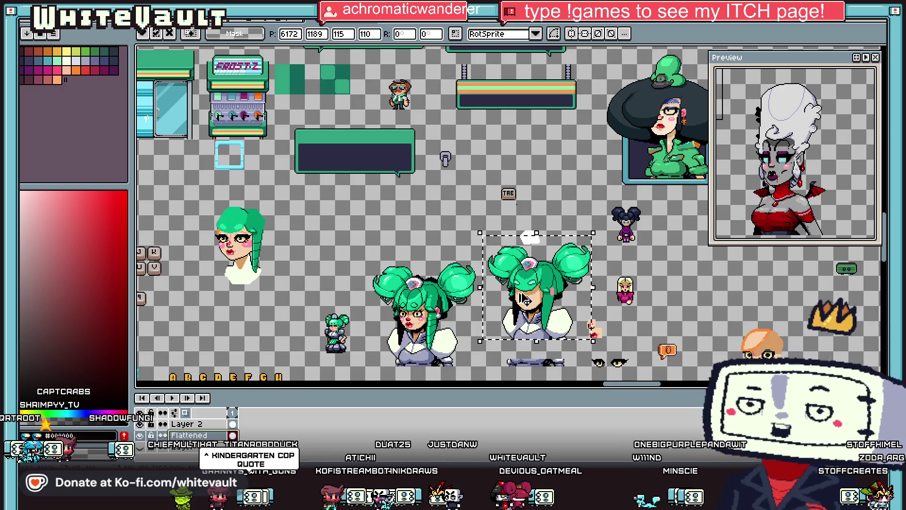
{"action": "key", "text": "ctrl+Tab"}
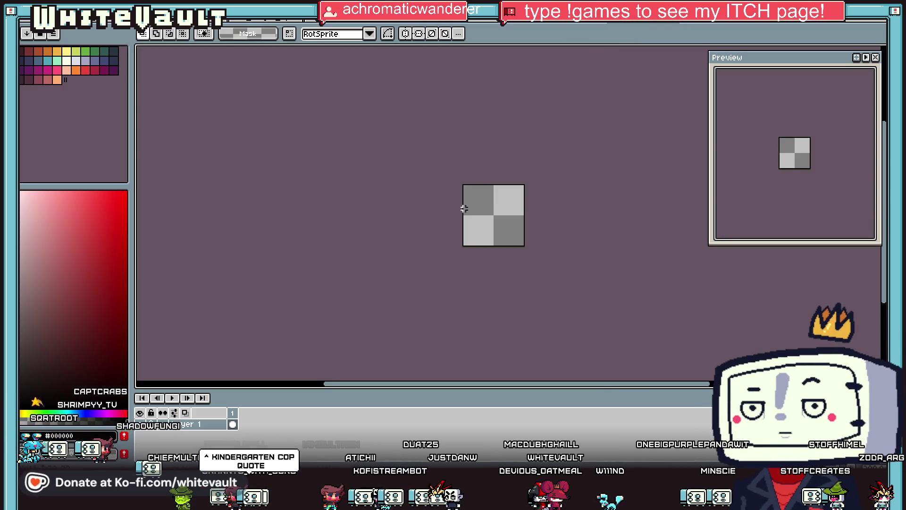
{"action": "left_click", "coordinate": [674, 25]}
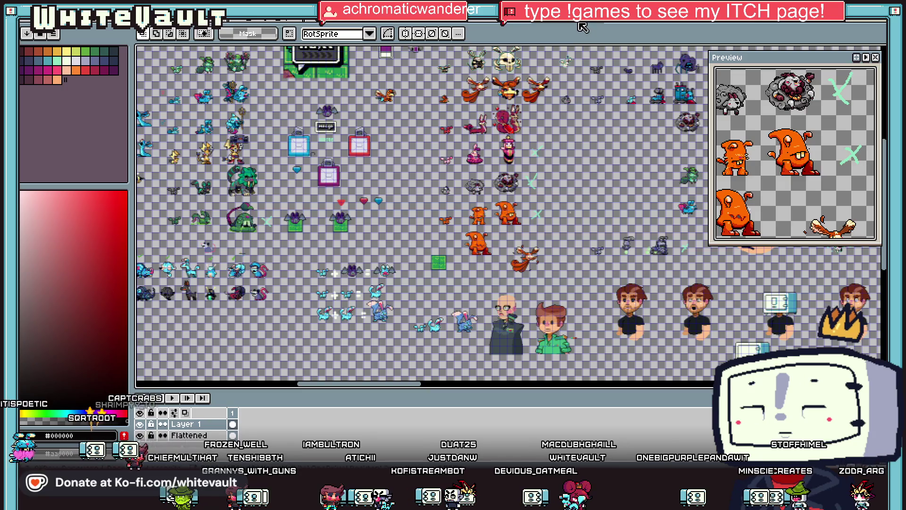
{"action": "left_click", "coordinate": [497, 23]}
{"action": "left_click", "coordinate": [412, 22]}
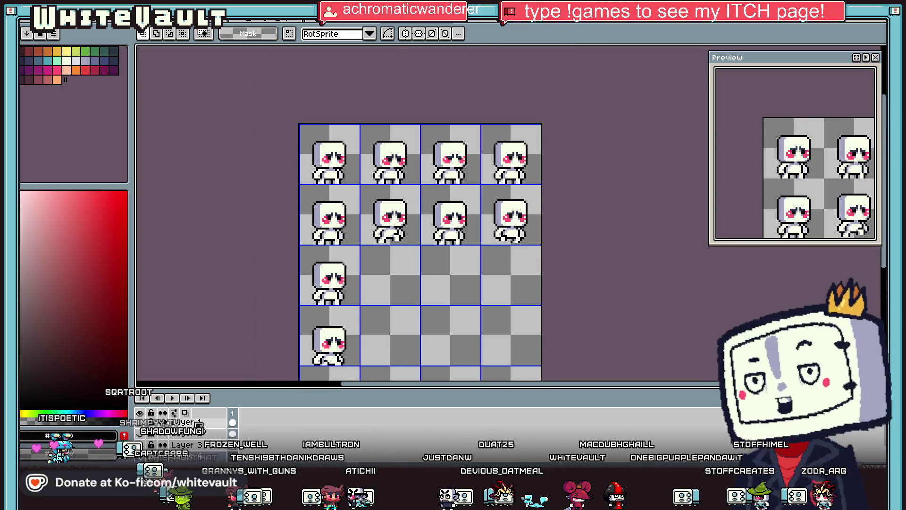
Paste the green-haired character, shrink it, and commit it over a second-row robot
{"action": "key", "text": "ctrl+v"}
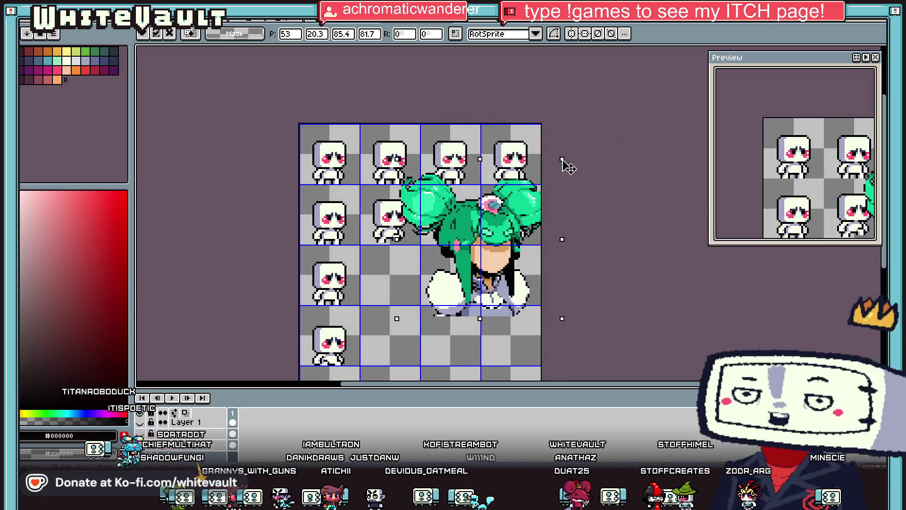
{"action": "left_click_drag", "start_coordinate": [623, 104], "coordinate": [494, 224]}
{"action": "scroll", "coordinate": [463, 293], "scroll_direction": "up", "scroll_amount": 1}
{"action": "left_click_drag", "start_coordinate": [463, 295], "coordinate": [315, 145]}
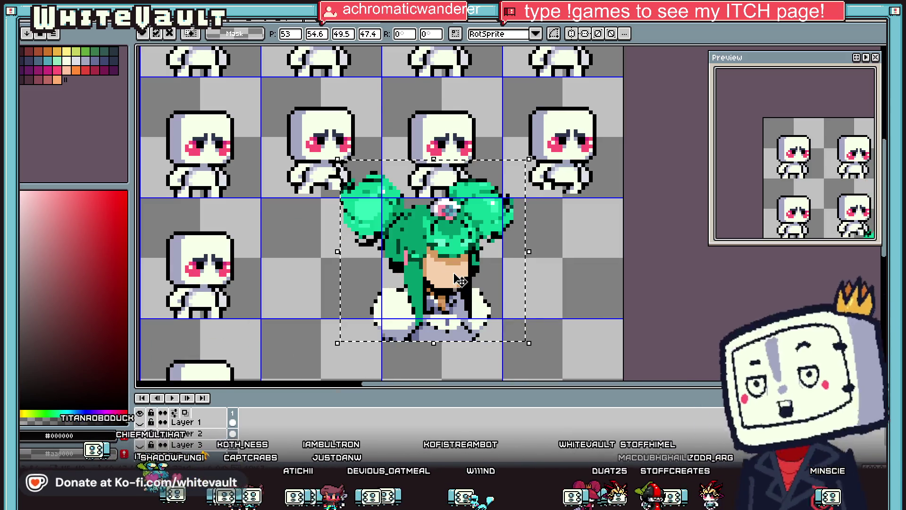
{"action": "scroll", "coordinate": [266, 68], "scroll_direction": "down", "scroll_amount": 1}
{"action": "scroll", "coordinate": [267, 68], "scroll_direction": "up", "scroll_amount": 1}
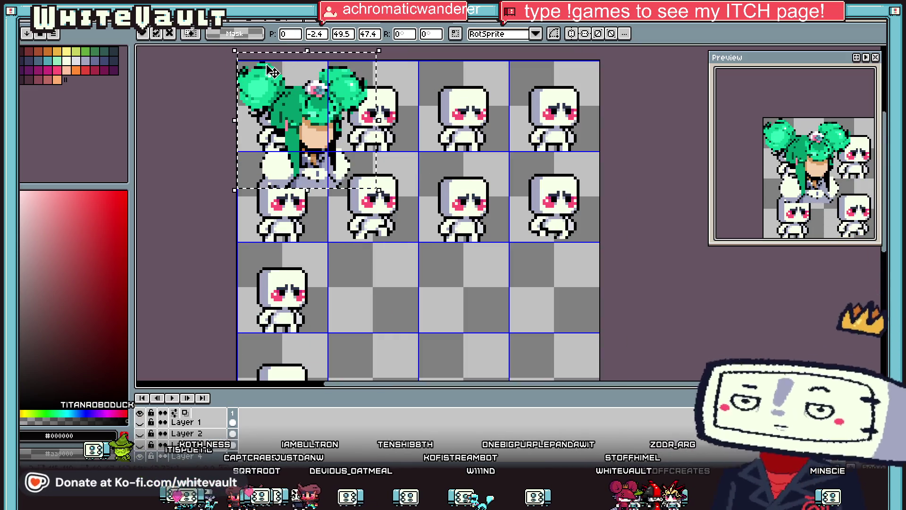
{"action": "left_click_drag", "start_coordinate": [385, 56], "coordinate": [357, 76]}
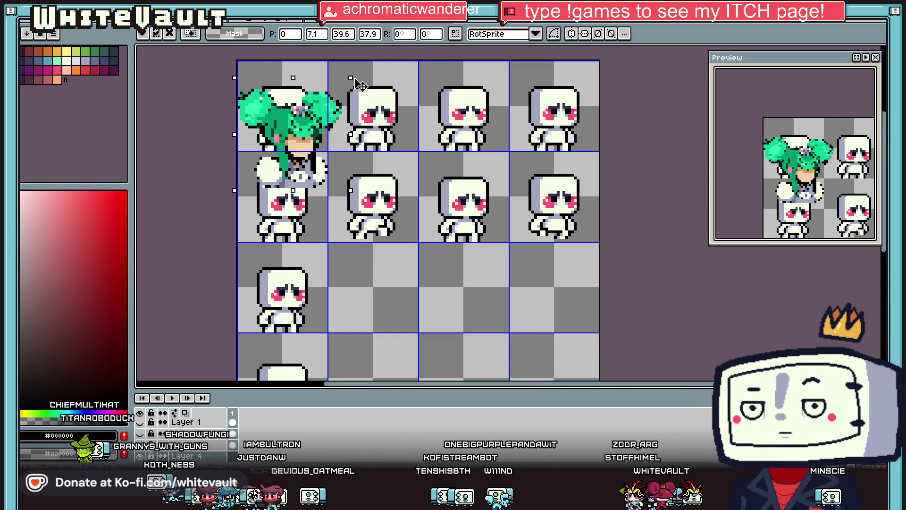
{"action": "mouse_move", "coordinate": [330, 142]}
{"action": "left_mouse_down"}
{"action": "mouse_move", "coordinate": [320, 121]}
{"action": "mouse_move", "coordinate": [341, 128]}
{"action": "left_mouse_up"}
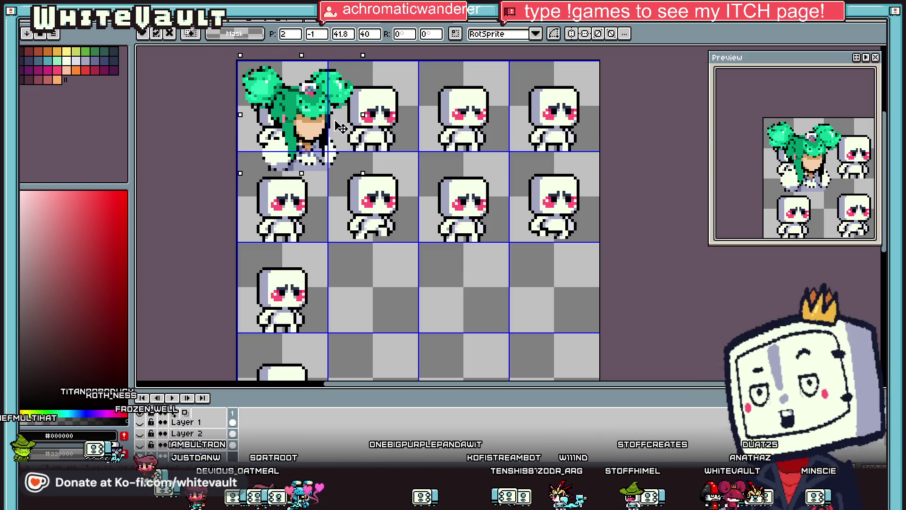
{"action": "left_click_drag", "start_coordinate": [340, 128], "coordinate": [397, 180]}
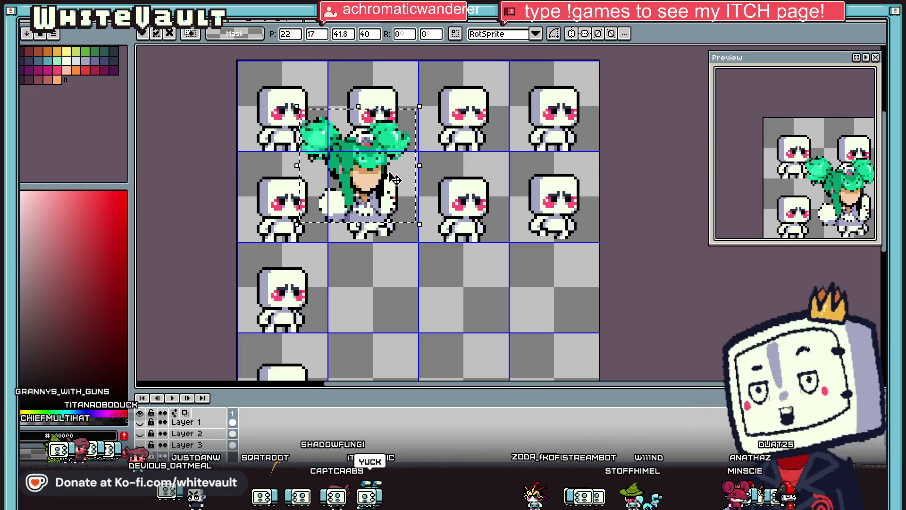
{"action": "scroll", "coordinate": [394, 172], "scroll_direction": "up", "scroll_amount": 1}
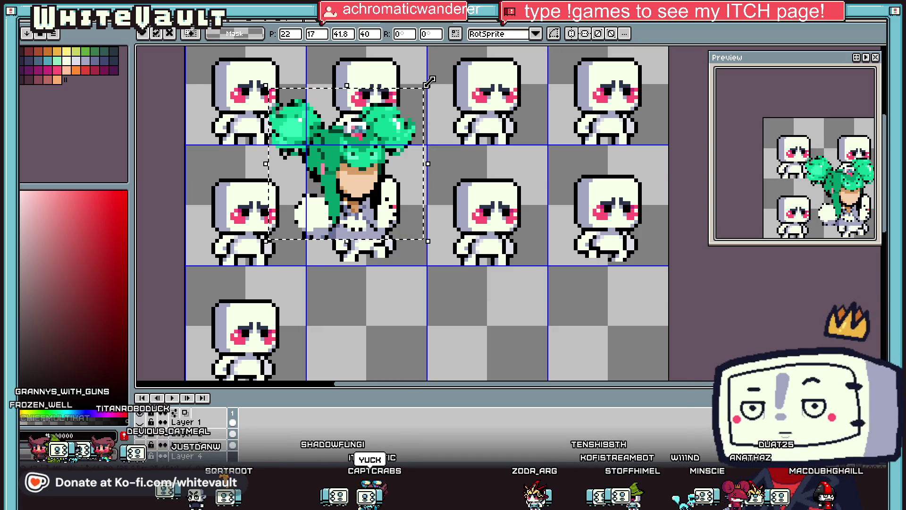
{"action": "left_click", "coordinate": [511, 191]}
Select one hair bun and paste a copy of it
{"action": "left_click_drag", "start_coordinate": [239, 78], "coordinate": [331, 153]}
{"action": "scroll", "coordinate": [283, 136], "scroll_direction": "up", "scroll_amount": 1}
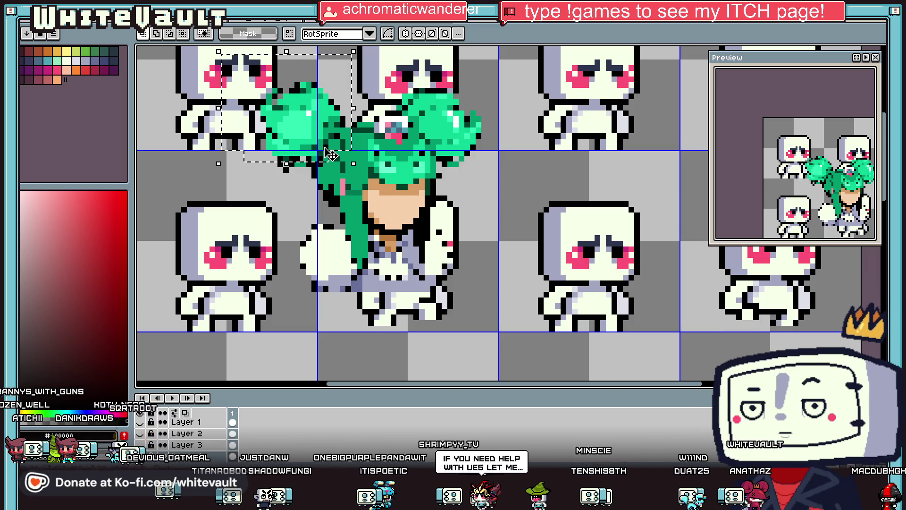
{"action": "scroll", "coordinate": [321, 161], "scroll_direction": "up", "scroll_amount": 1}
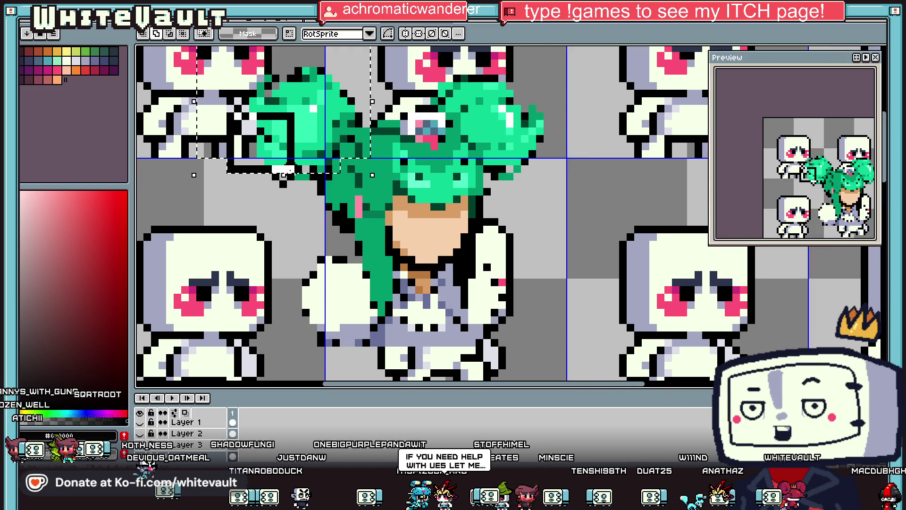
{"action": "scroll", "coordinate": [312, 186], "scroll_direction": "down", "scroll_amount": 2}
{"action": "key", "text": "ctrl+c"}
{"action": "key", "text": "ctrl+v"}
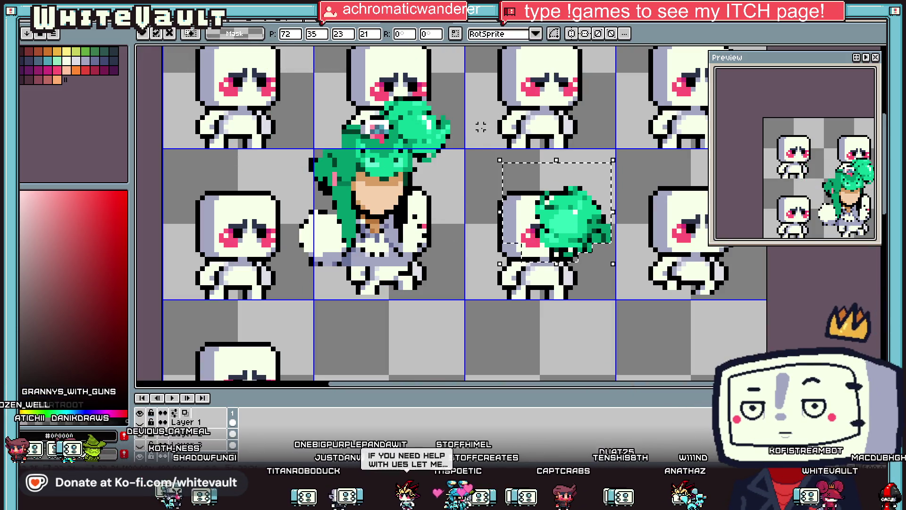
Drop the copied bun onto the neighbouring robot's head and eyedrop white as the drawing colour
{"action": "left_click", "coordinate": [481, 127]}
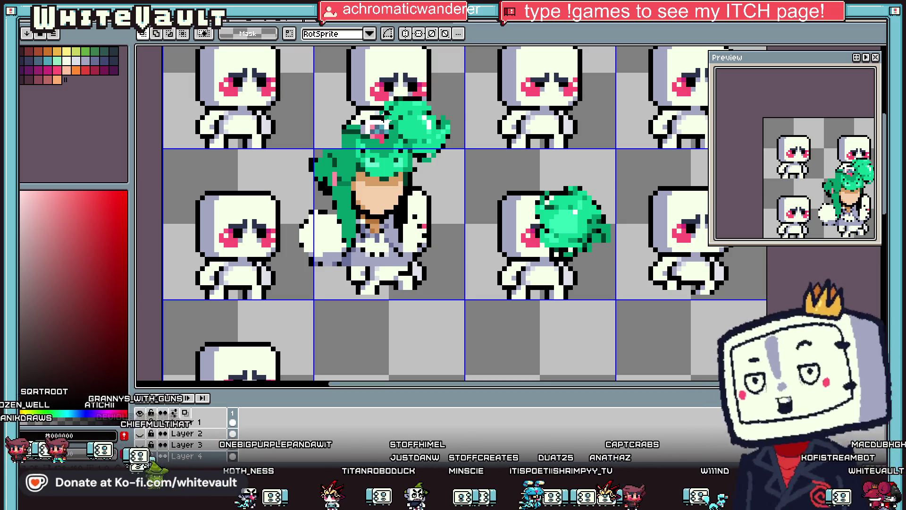
{"action": "scroll", "coordinate": [377, 117], "scroll_direction": "up", "scroll_amount": 2}
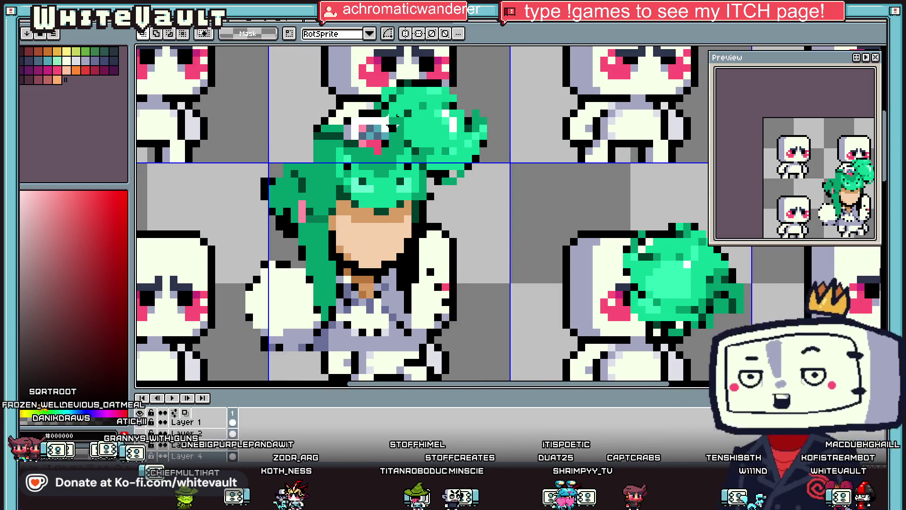
{"action": "key", "text": "i"}
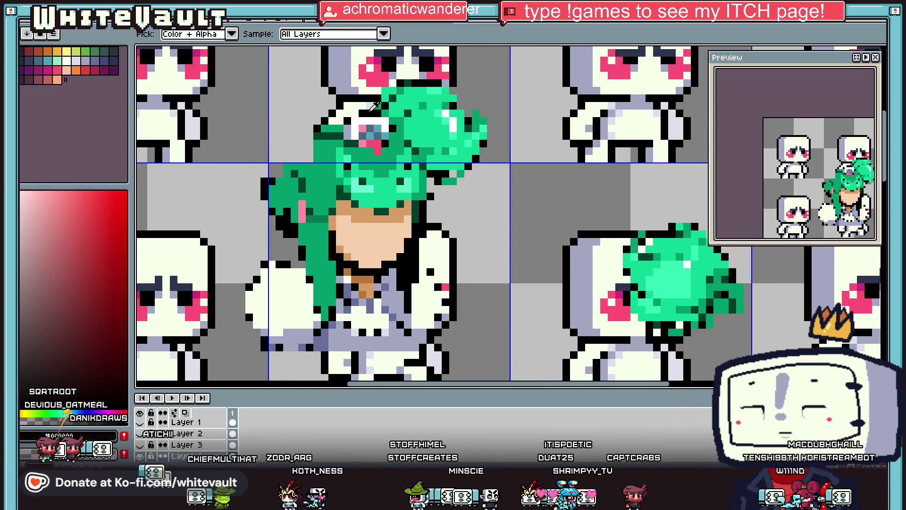
{"action": "left_click", "coordinate": [358, 119]}
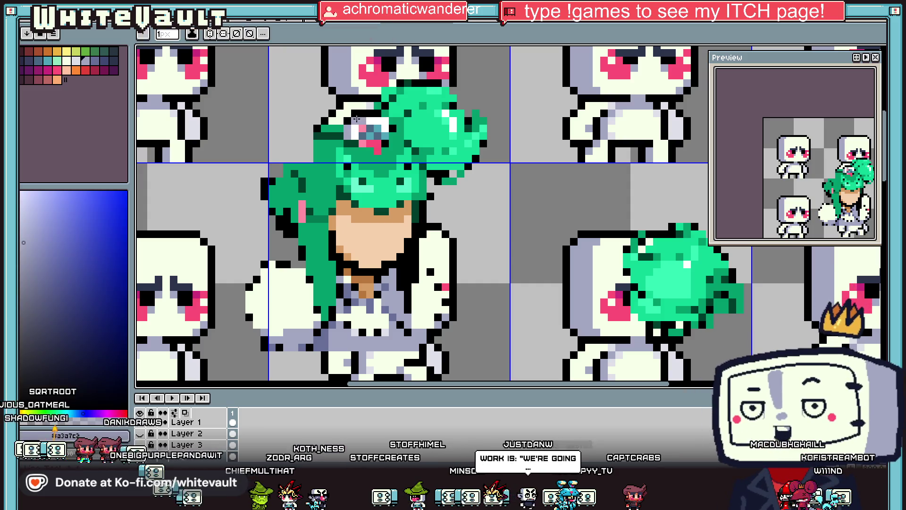
{"action": "left_click", "coordinate": [362, 119]}
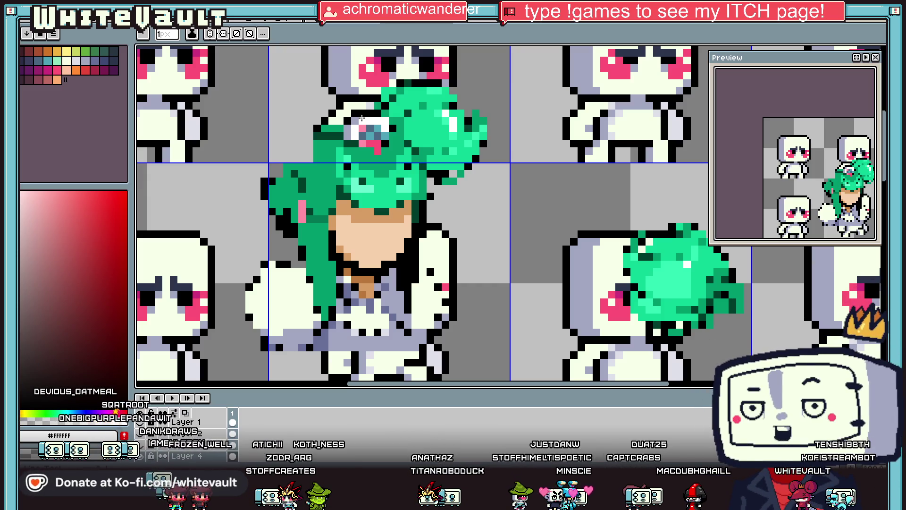
{"action": "scroll", "coordinate": [316, 121], "scroll_direction": "down", "scroll_amount": 2}
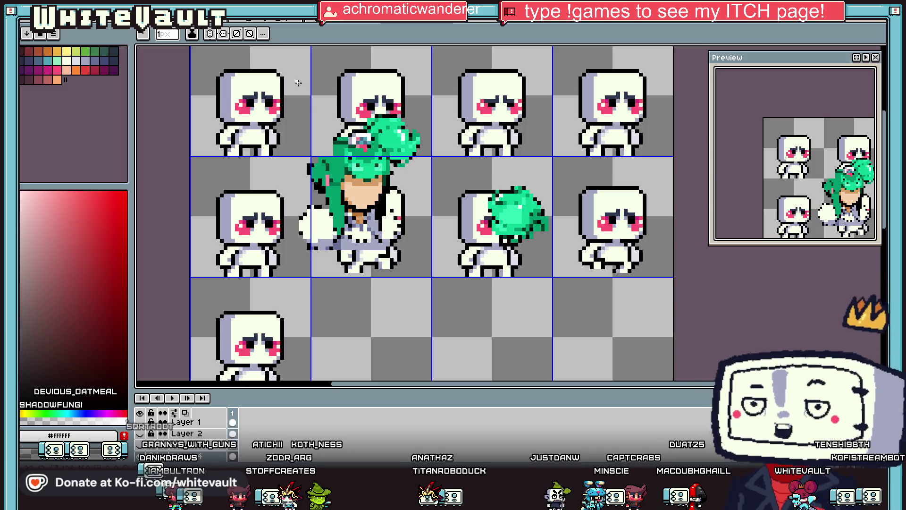
{"action": "scroll", "coordinate": [420, 180], "scroll_direction": "up", "scroll_amount": 1}
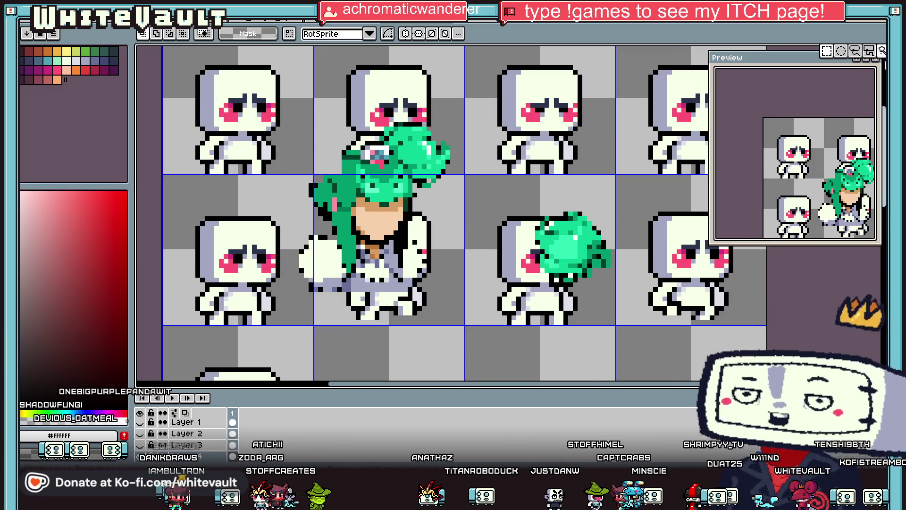
Try moving a green hair strand onto the top-left robot, then undo it
{"action": "key", "text": "w"}
{"action": "scroll", "coordinate": [338, 197], "scroll_direction": "up", "scroll_amount": 1}
{"action": "left_click_drag", "start_coordinate": [337, 197], "coordinate": [360, 296]}
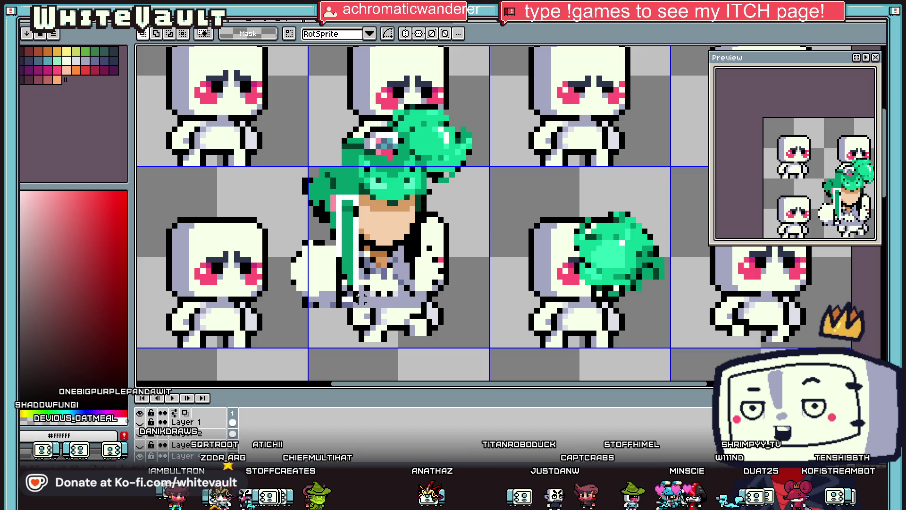
{"action": "scroll", "coordinate": [347, 243], "scroll_direction": "down", "scroll_amount": 1}
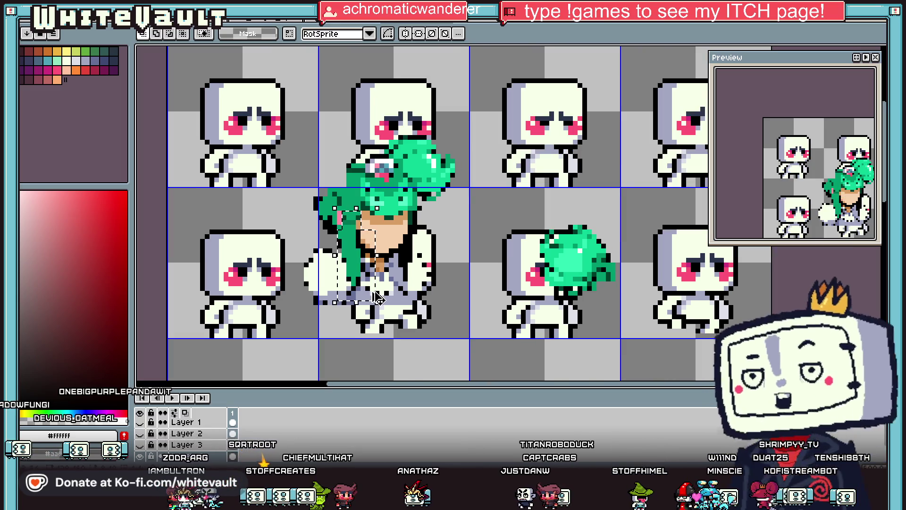
{"action": "left_click_drag", "start_coordinate": [350, 251], "coordinate": [255, 174]}
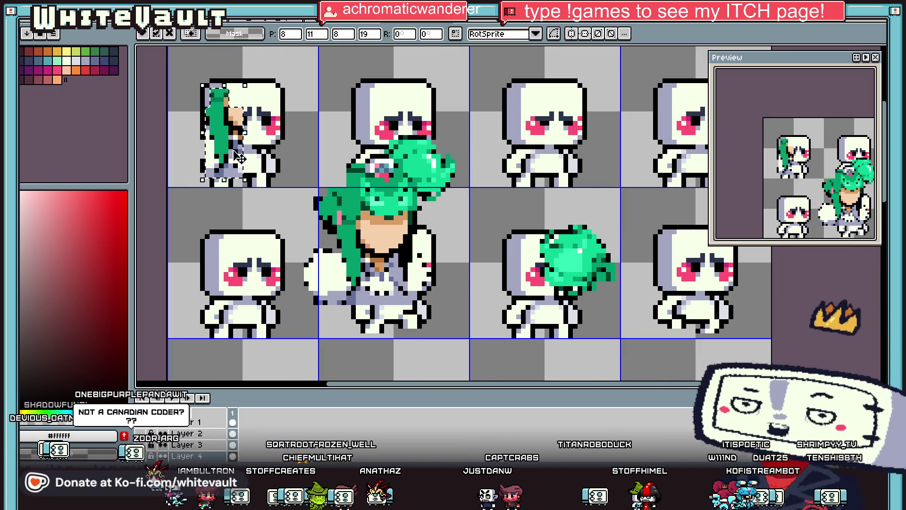
{"action": "scroll", "coordinate": [268, 177], "scroll_direction": "down", "scroll_amount": 1}
{"action": "key", "text": "ctrl+z"}
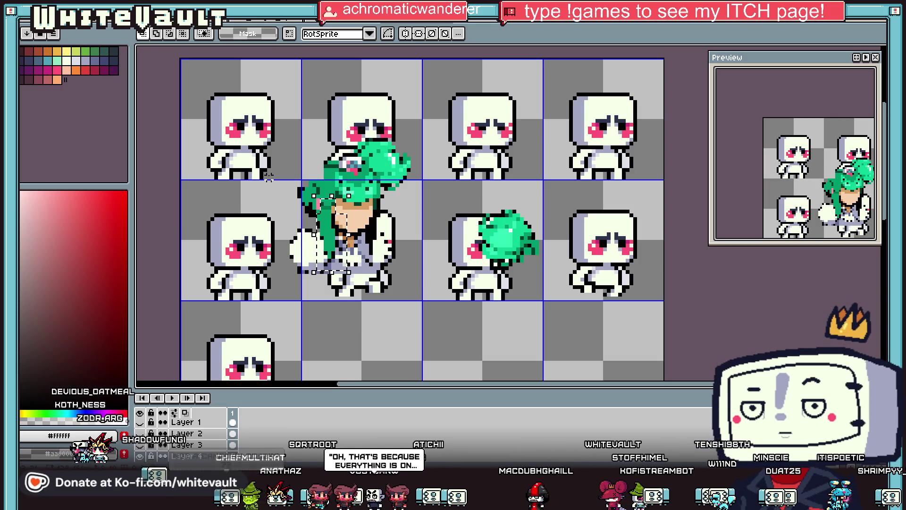
Select the pasted character's face area to clear it from the robot
{"action": "left_click", "coordinate": [348, 208]}
{"action": "scroll", "coordinate": [338, 203], "scroll_direction": "up", "scroll_amount": 2}
{"action": "mouse_move", "coordinate": [328, 198]}
{"action": "left_mouse_down"}
{"action": "mouse_move", "coordinate": [388, 305]}
{"action": "mouse_move", "coordinate": [393, 241]}
{"action": "left_mouse_up"}
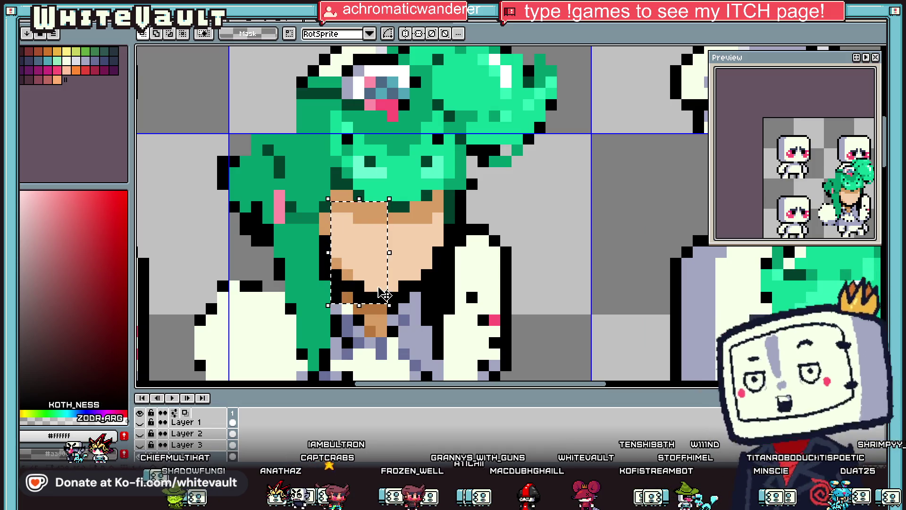
{"action": "key", "text": "ctrl+z"}
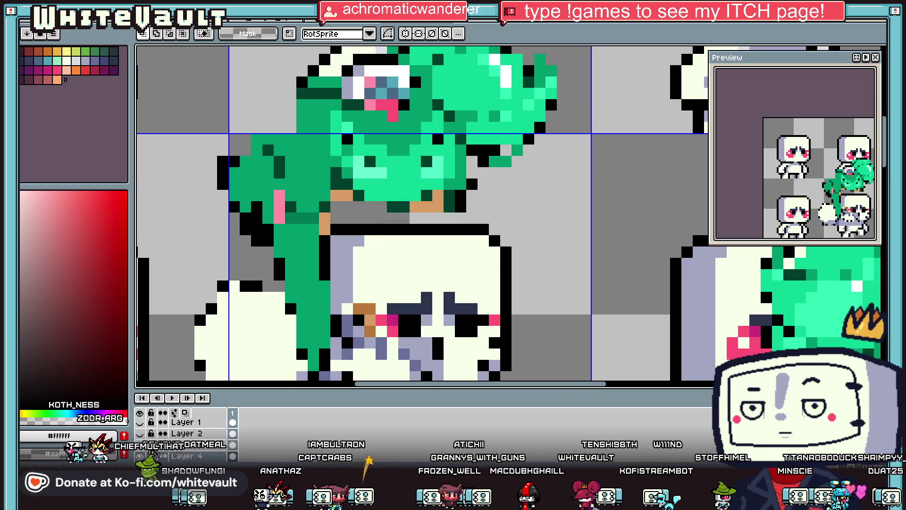
{"action": "key", "text": "ctrl+z"}
Erase the leftover white body pieces below the hair strand, keeping only green hair
{"action": "scroll", "coordinate": [480, 291], "scroll_direction": "down", "scroll_amount": 2}
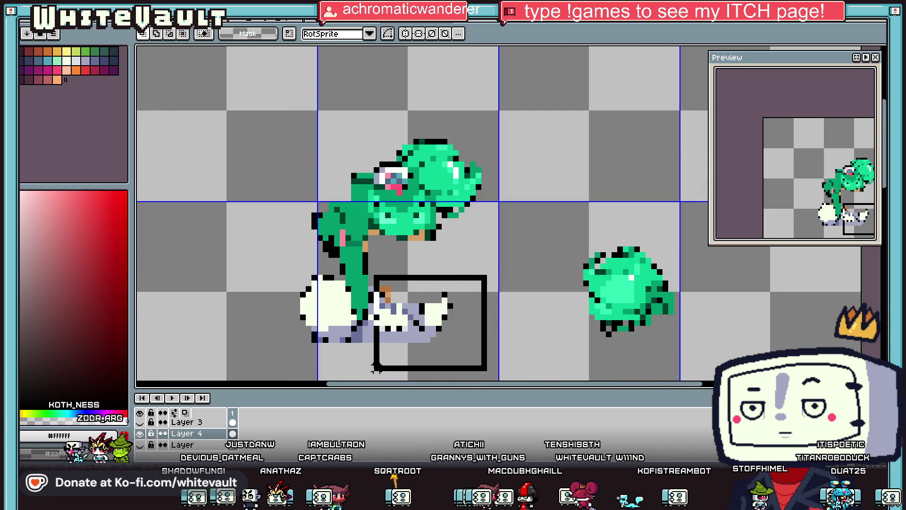
{"action": "key", "text": "Delete"}
{"action": "key", "text": "Delete"}
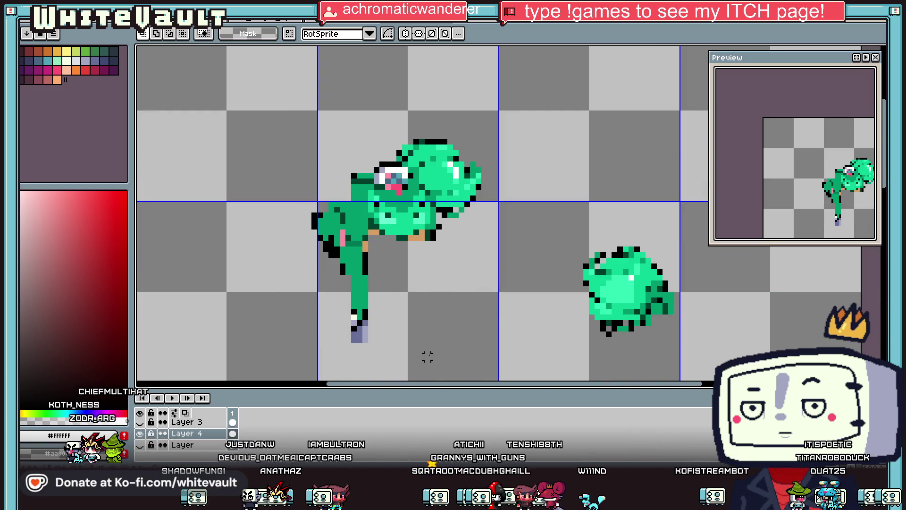
{"action": "key", "text": "Delete"}
{"action": "left_click_drag", "start_coordinate": [352, 349], "coordinate": [378, 315]}
{"action": "key", "text": "Delete"}
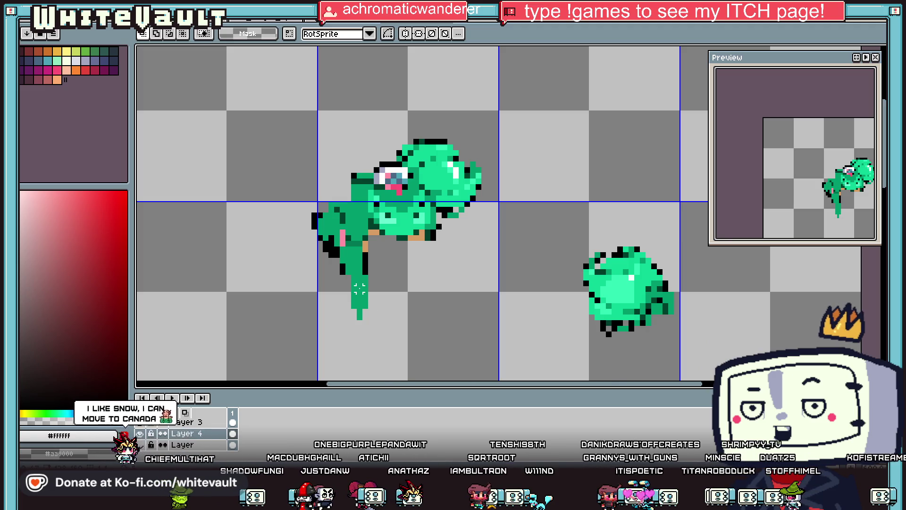
{"action": "scroll", "coordinate": [366, 283], "scroll_direction": "up", "scroll_amount": 1}
{"action": "scroll", "coordinate": [386, 269], "scroll_direction": "up", "scroll_amount": 2}
Shade the hanging strand dark green, cover the pink pixel, and extend the tan patch
{"action": "scroll", "coordinate": [346, 246], "scroll_direction": "up", "scroll_amount": 1}
{"action": "key", "text": "alt"}
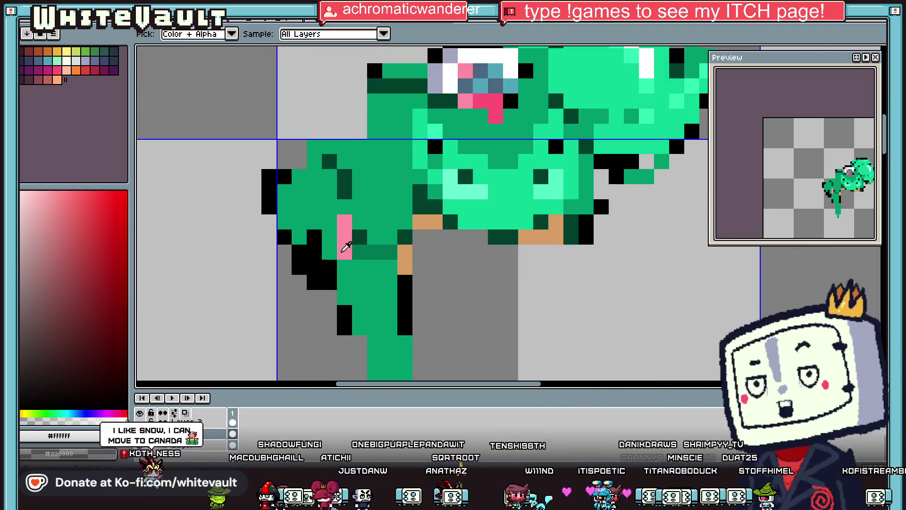
{"action": "left_click", "coordinate": [345, 184], "text": "alt"}
{"action": "left_click_drag", "start_coordinate": [329, 191], "coordinate": [330, 262]}
{"action": "left_click", "coordinate": [314, 176]}
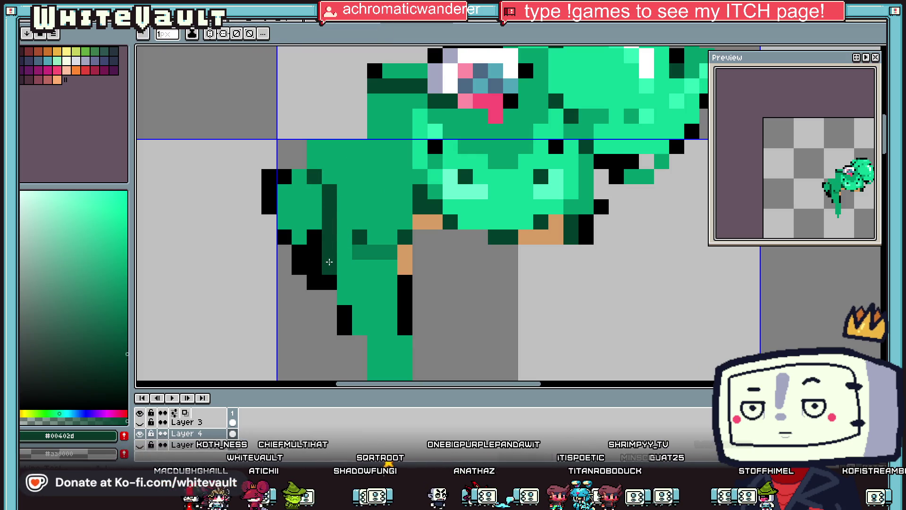
{"action": "left_click", "coordinate": [354, 236], "text": "alt"}
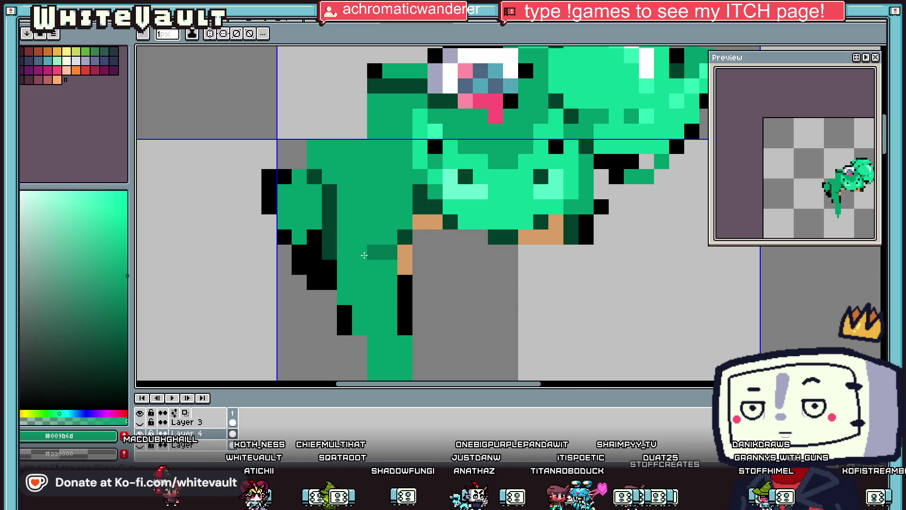
{"action": "left_click", "coordinate": [405, 267], "text": "alt"}
{"action": "left_click", "coordinate": [405, 252]}
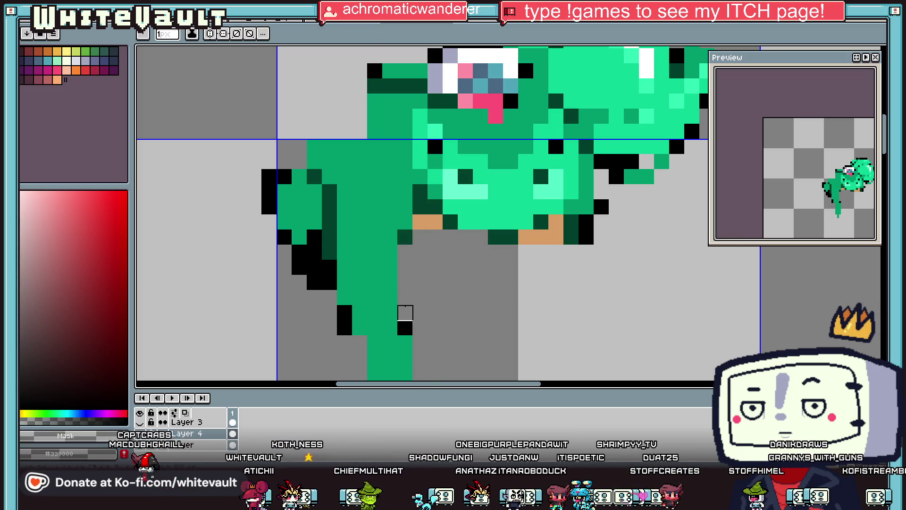
{"action": "scroll", "coordinate": [441, 226], "scroll_direction": "down", "scroll_amount": 3}
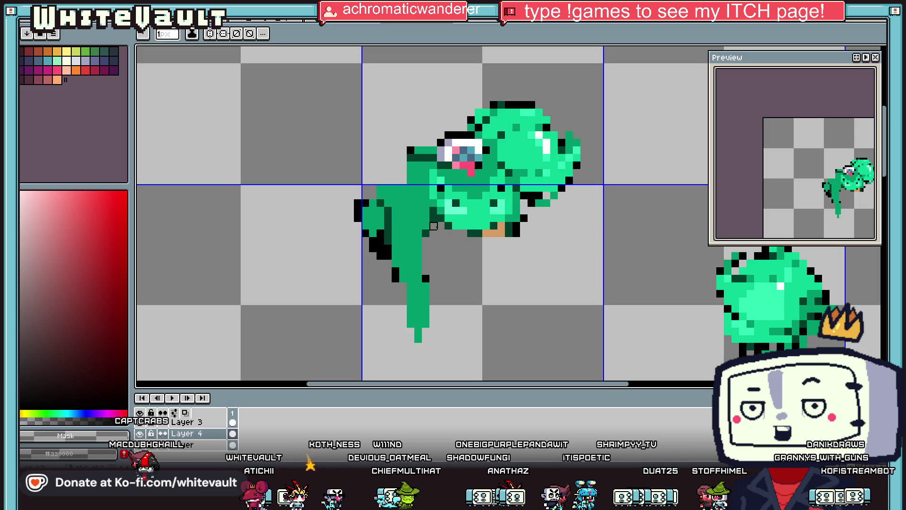
{"action": "scroll", "coordinate": [433, 226], "scroll_direction": "up", "scroll_amount": 3}
Add a dark green pixel under the bun and recolour a dark pixel bright green
{"action": "key", "text": "alt"}
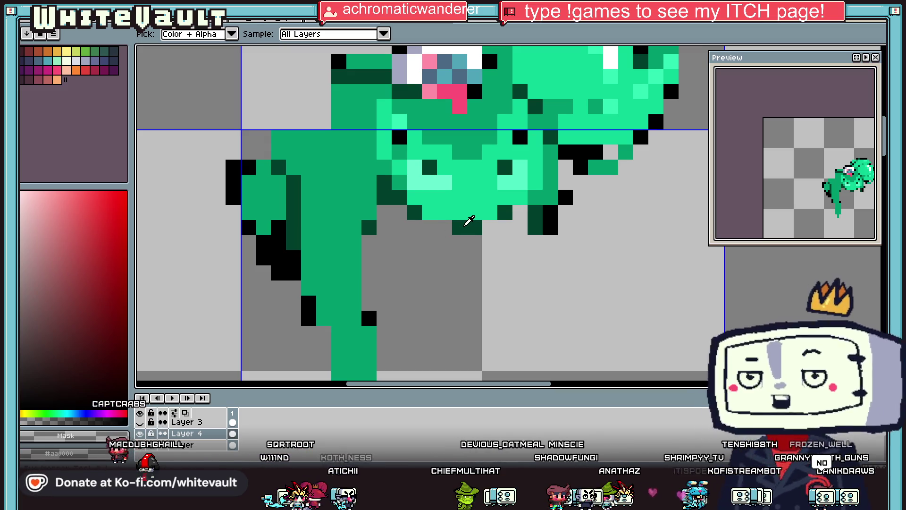
{"action": "left_click", "coordinate": [514, 212], "text": "alt"}
{"action": "left_click", "coordinate": [435, 226]}
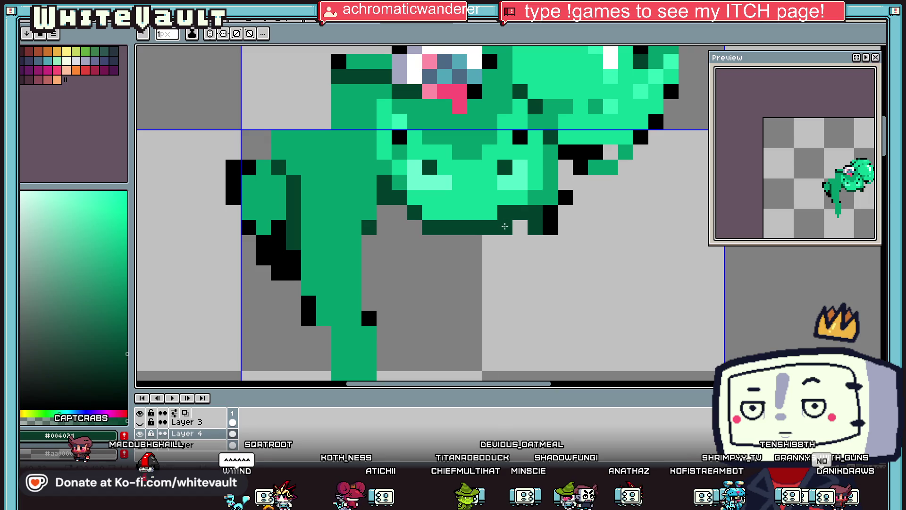
{"action": "left_click", "coordinate": [507, 198], "text": "alt"}
{"action": "left_click", "coordinate": [508, 209]}
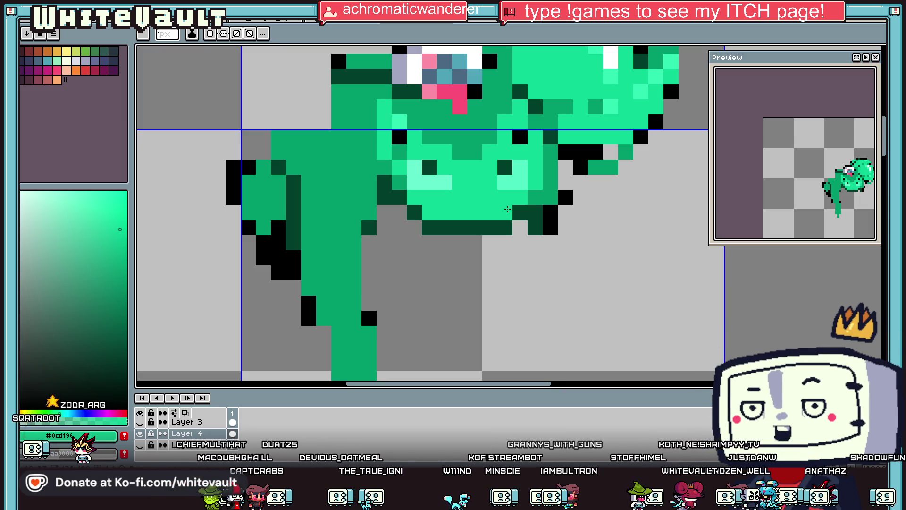
Outline the hair strand's left edge and the bun's underside in black
{"action": "left_click", "coordinate": [289, 264], "text": "alt"}
{"action": "left_click_drag", "start_coordinate": [293, 165], "coordinate": [301, 251]}
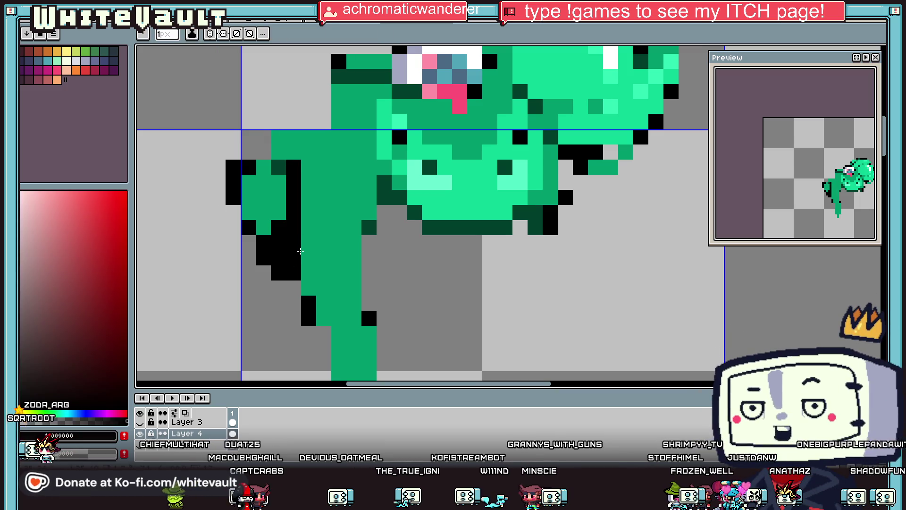
{"action": "scroll", "coordinate": [297, 288], "scroll_direction": "down", "scroll_amount": 3}
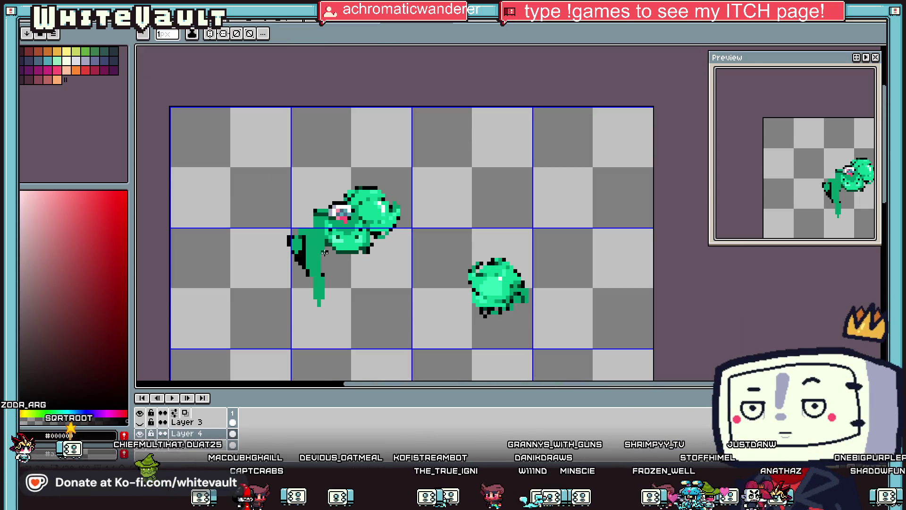
{"action": "scroll", "coordinate": [307, 281], "scroll_direction": "up", "scroll_amount": 2}
{"action": "mouse_move", "coordinate": [308, 282]}
{"action": "left_mouse_down"}
{"action": "mouse_move", "coordinate": [321, 341]}
{"action": "mouse_move", "coordinate": [356, 277]}
{"action": "mouse_move", "coordinate": [355, 172]}
{"action": "left_mouse_up"}
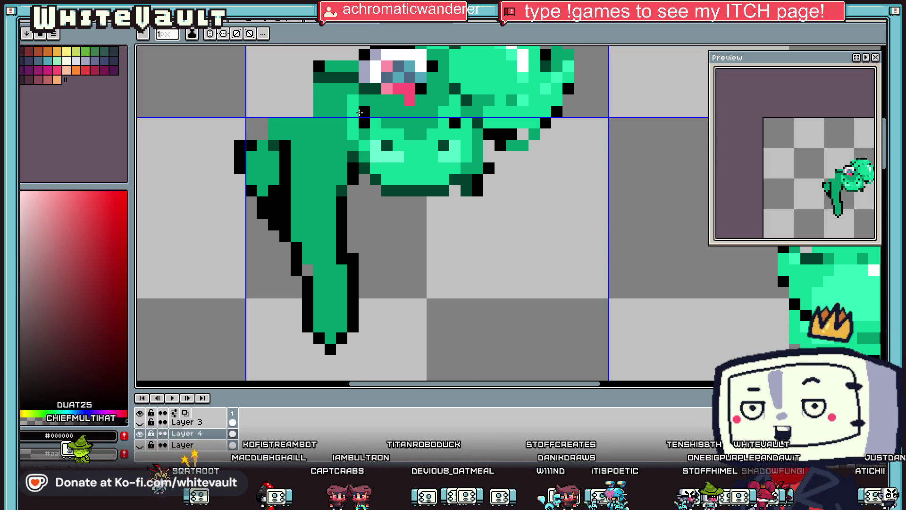
{"action": "scroll", "coordinate": [358, 112], "scroll_direction": "up", "scroll_amount": 1}
{"action": "left_click_drag", "start_coordinate": [369, 186], "coordinate": [368, 202]}
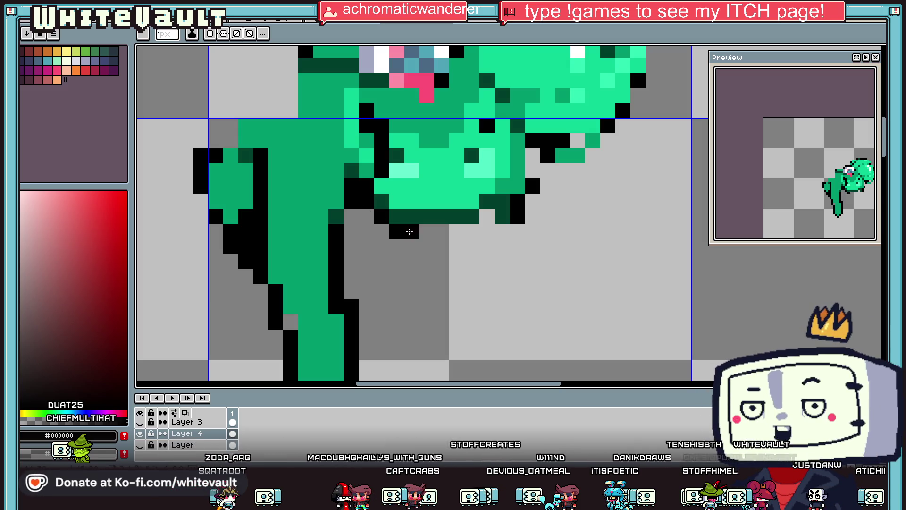
{"action": "left_click_drag", "start_coordinate": [410, 232], "coordinate": [482, 229]}
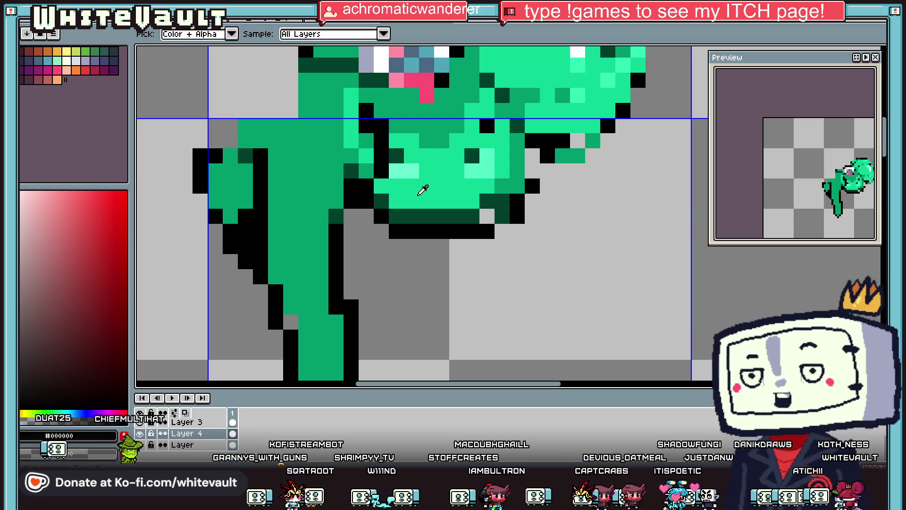
Repaint the under-bun row bright green #0cd196 and add dark and light shading to the bun
{"action": "left_click", "coordinate": [423, 188], "text": "alt"}
{"action": "left_click_drag", "start_coordinate": [411, 216], "coordinate": [499, 216]}
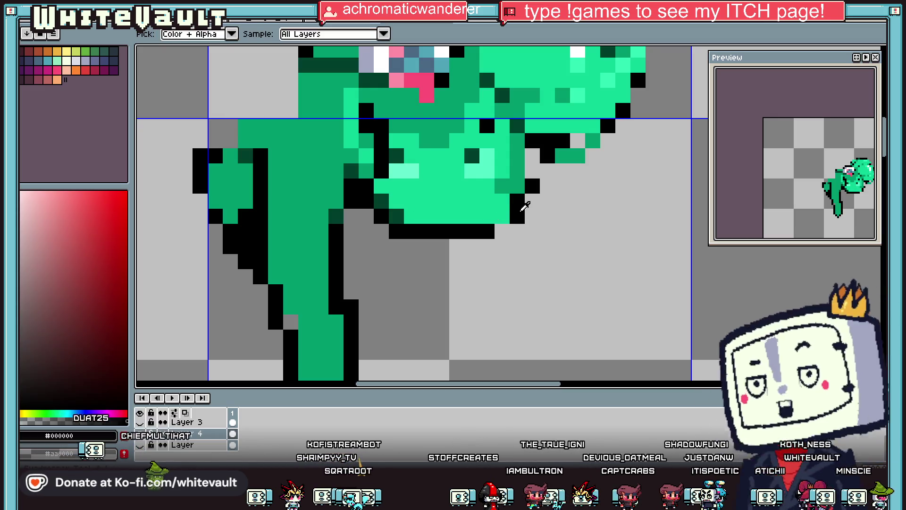
{"action": "scroll", "coordinate": [479, 201], "scroll_direction": "down", "scroll_amount": 4}
{"action": "scroll", "coordinate": [526, 197], "scroll_direction": "up", "scroll_amount": 3}
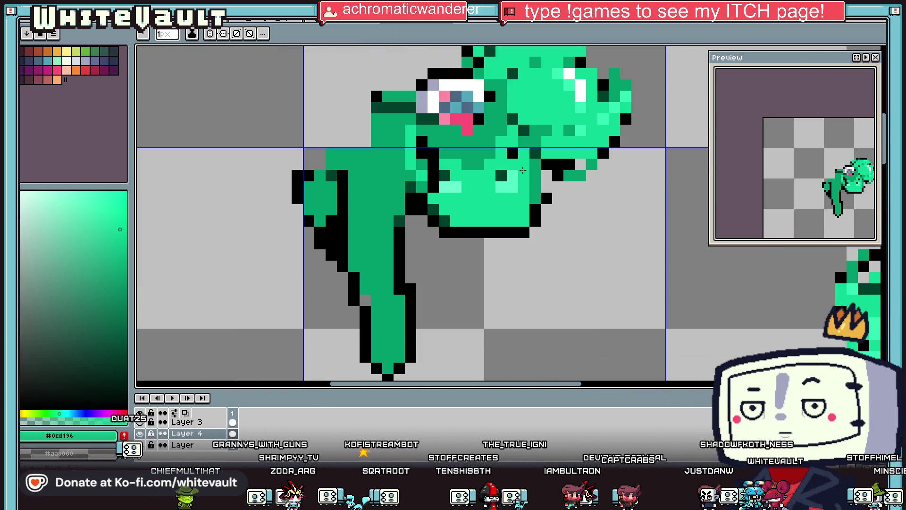
{"action": "left_click_drag", "start_coordinate": [523, 169], "coordinate": [464, 178]}
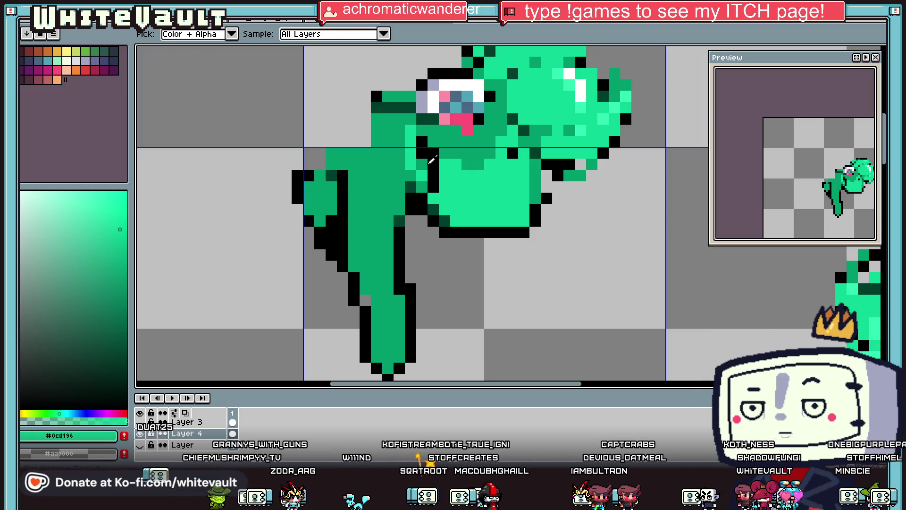
{"action": "left_click", "coordinate": [438, 186], "text": "alt"}
{"action": "left_click", "coordinate": [428, 150], "text": "alt"}
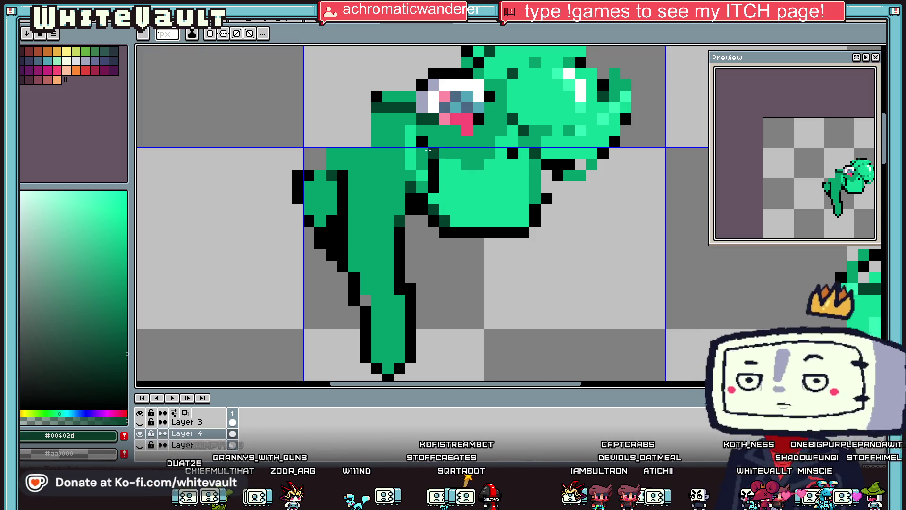
{"action": "key", "text": "alt"}
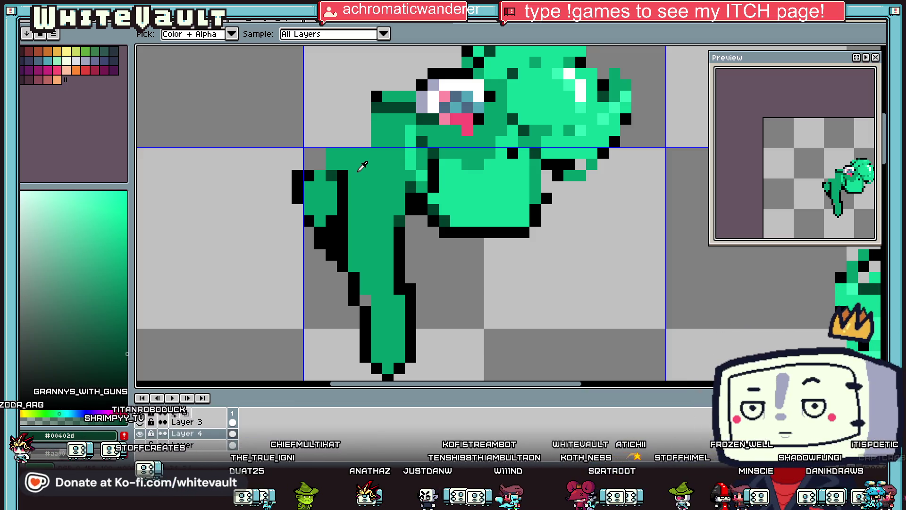
Zoom out and unhide the layer with the white robots
{"action": "scroll", "coordinate": [479, 187], "scroll_direction": "down", "scroll_amount": 5}
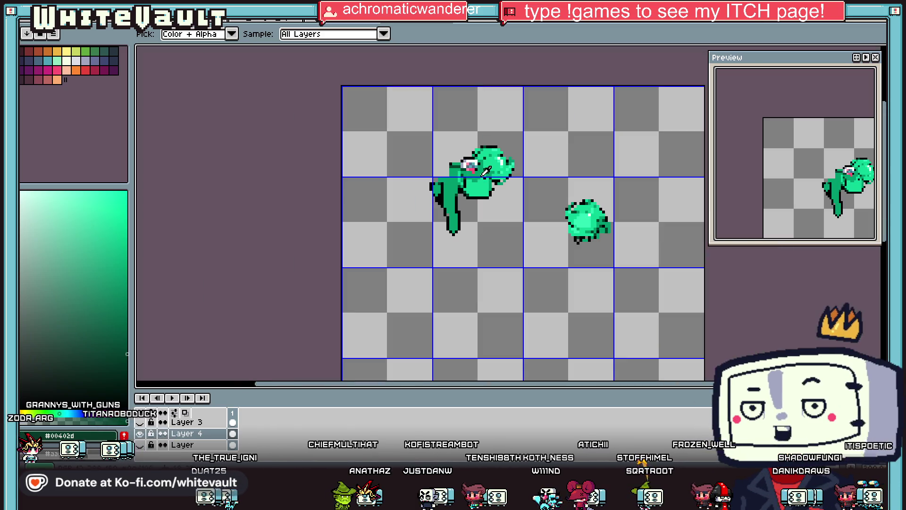
{"action": "scroll", "coordinate": [479, 188], "scroll_direction": "down", "scroll_amount": 1}
{"action": "scroll", "coordinate": [478, 188], "scroll_direction": "up", "scroll_amount": 1}
{"action": "left_click", "coordinate": [140, 444]}
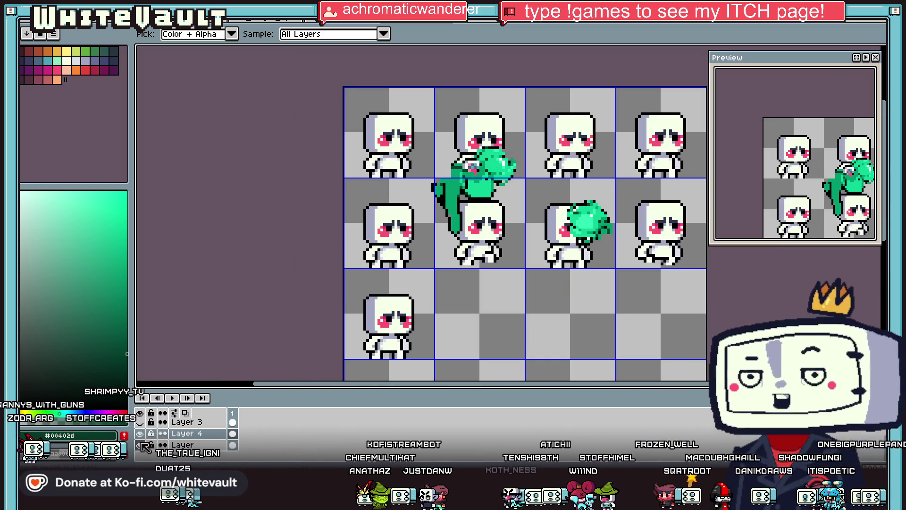
Fill the first robot's cap outline with green and pencil in the missing hair pixels
{"action": "scroll", "coordinate": [451, 186], "scroll_direction": "up", "scroll_amount": 1}
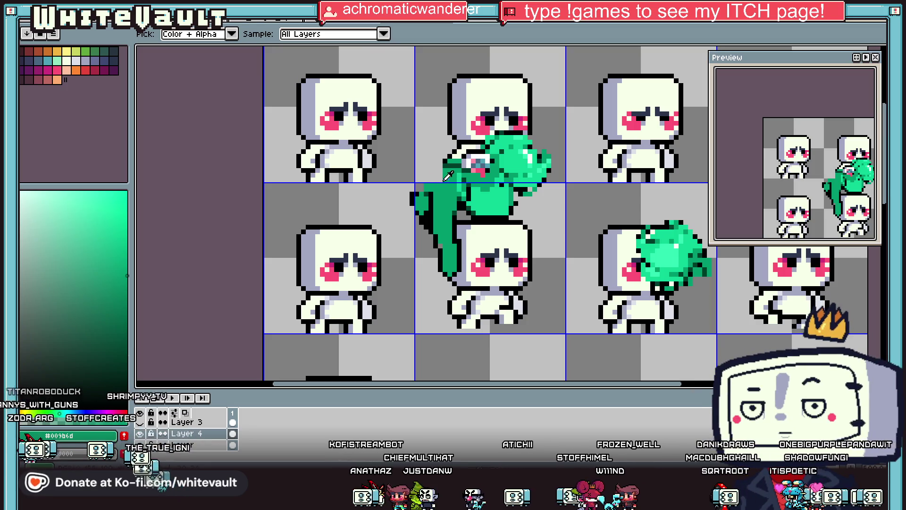
{"action": "key", "text": "b"}
{"action": "scroll", "coordinate": [327, 88], "scroll_direction": "up", "scroll_amount": 2}
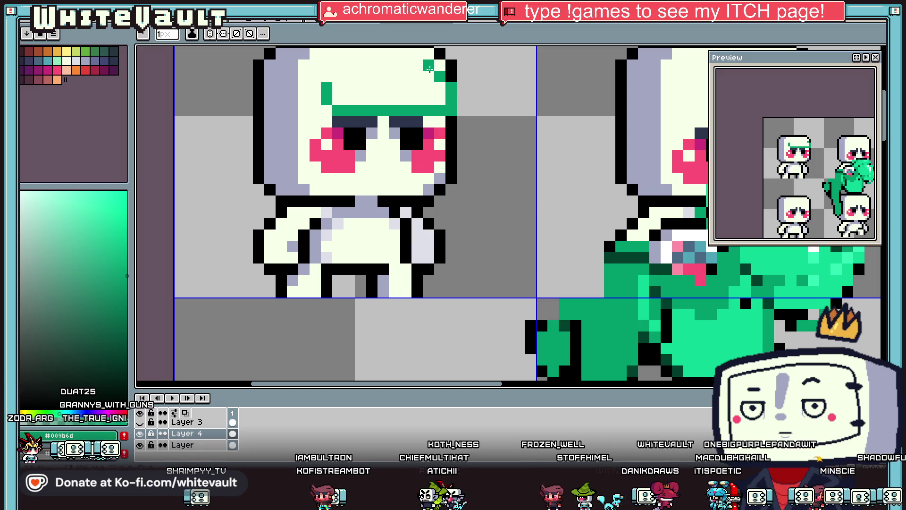
{"action": "key", "text": "g"}
{"action": "left_click", "coordinate": [344, 87]}
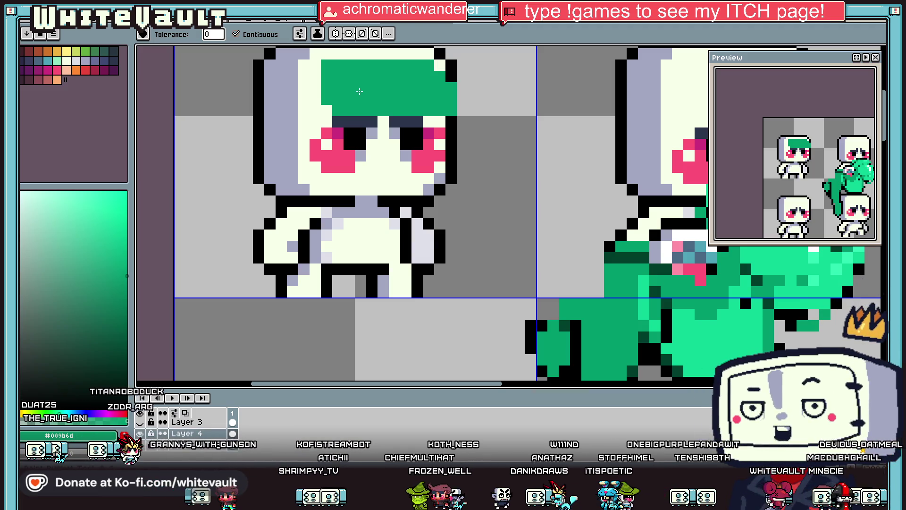
{"action": "scroll", "coordinate": [359, 91], "scroll_direction": "down", "scroll_amount": 4}
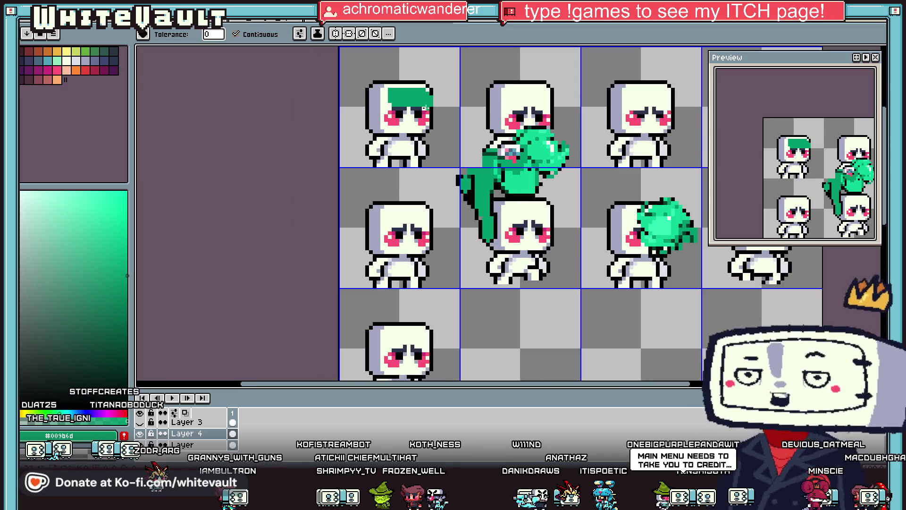
{"action": "key", "text": "i"}
{"action": "scroll", "coordinate": [371, 71], "scroll_direction": "up", "scroll_amount": 3}
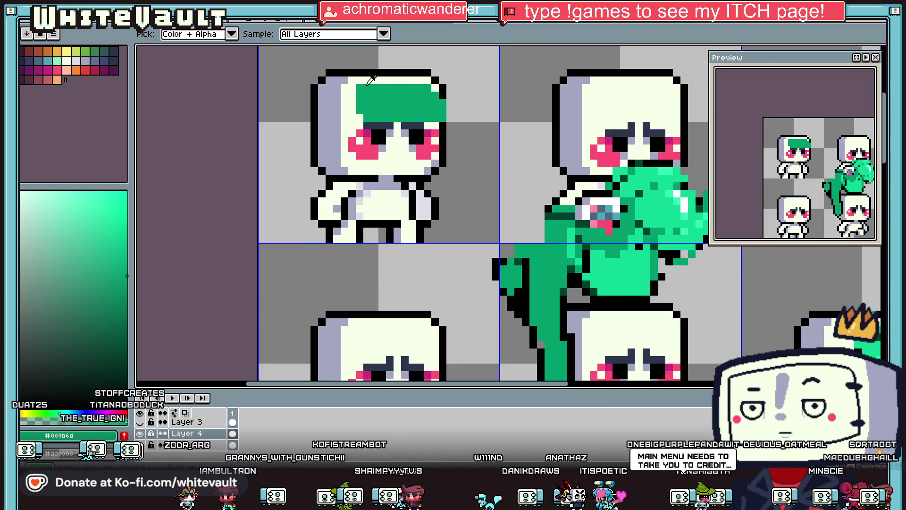
{"action": "key", "text": "b"}
{"action": "mouse_move", "coordinate": [359, 77]}
{"action": "left_mouse_down"}
{"action": "mouse_move", "coordinate": [448, 102]}
{"action": "mouse_move", "coordinate": [450, 114]}
{"action": "left_mouse_up"}
Draw a black pixel row along the green hair's underside above the eyes
{"action": "key", "text": "i"}
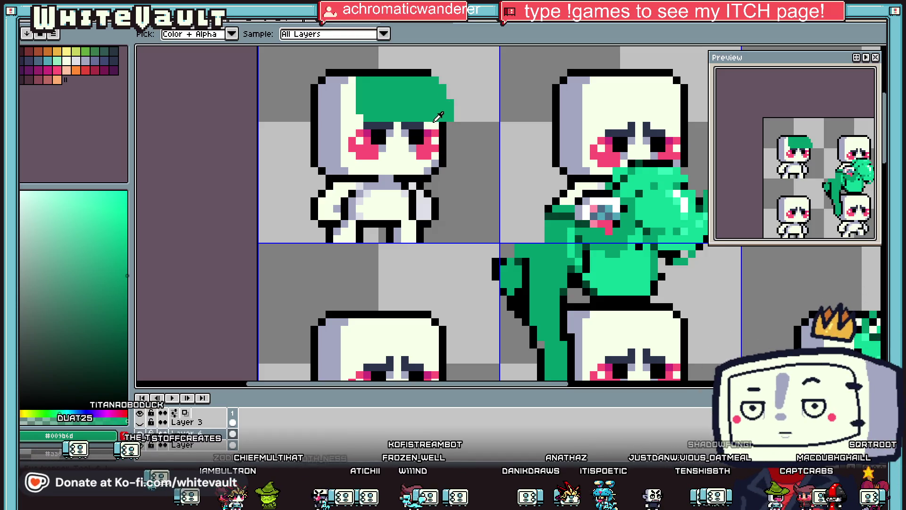
{"action": "left_click", "coordinate": [577, 237]}
{"action": "key", "text": "b"}
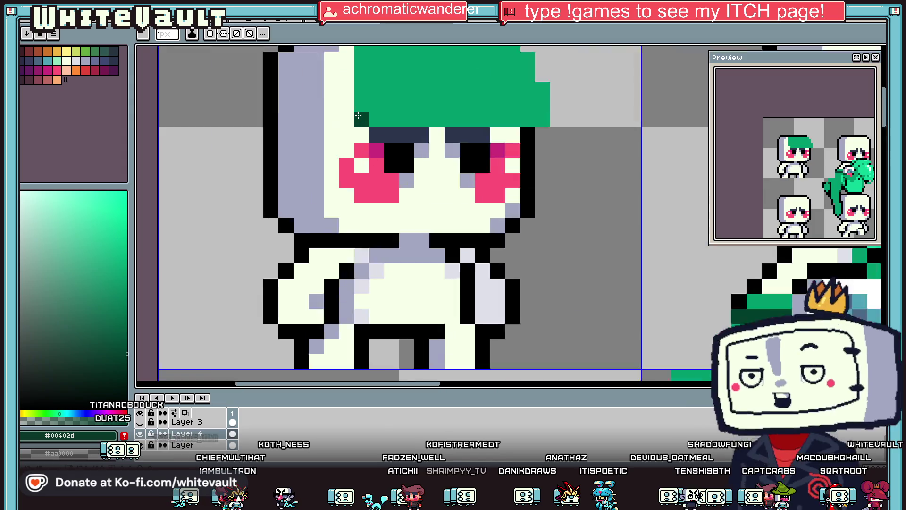
{"action": "scroll", "coordinate": [381, 142], "scroll_direction": "up", "scroll_amount": 2}
{"action": "scroll", "coordinate": [381, 142], "scroll_direction": "down", "scroll_amount": 2}
{"action": "left_click", "coordinate": [452, 143], "text": "alt"}
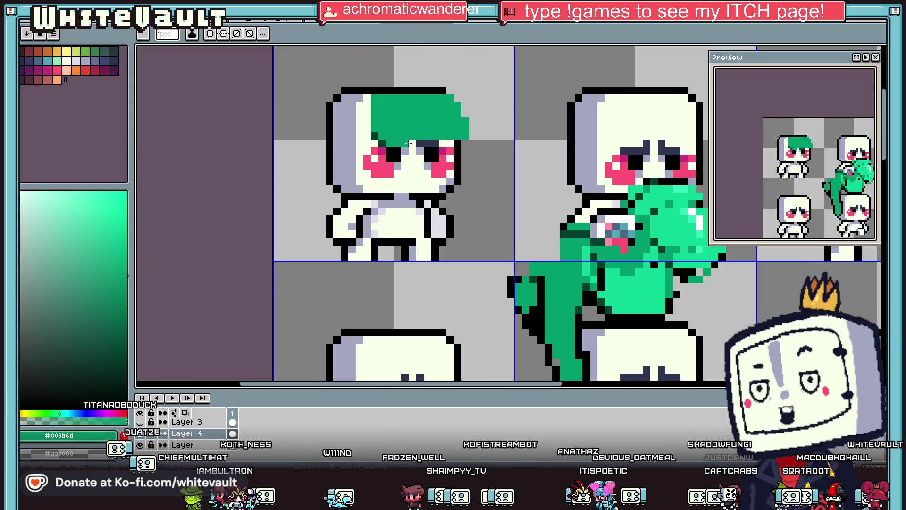
{"action": "left_click", "coordinate": [382, 143], "text": "alt"}
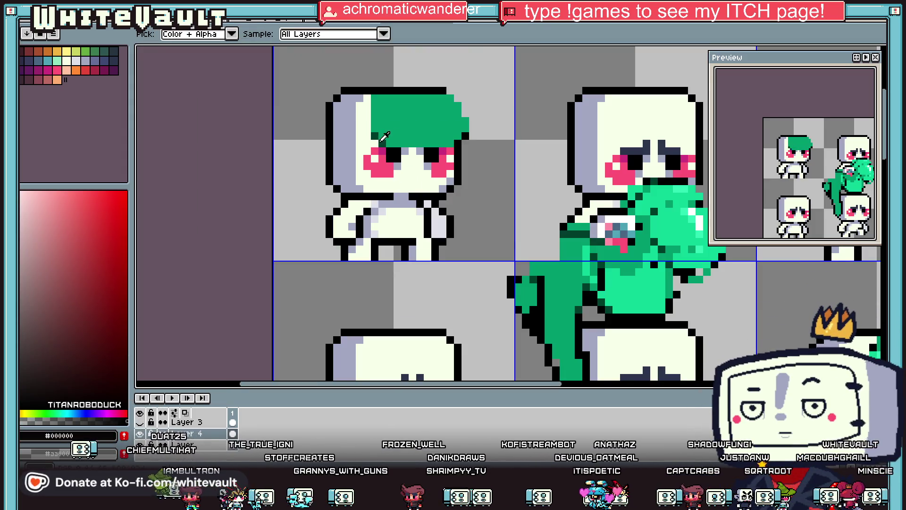
{"action": "left_click_drag", "start_coordinate": [451, 150], "coordinate": [368, 151]}
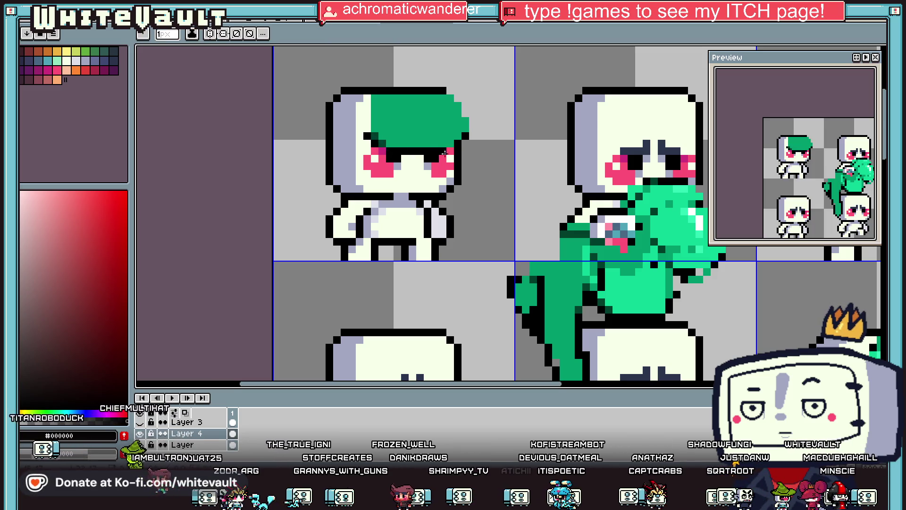
{"action": "scroll", "coordinate": [368, 151], "scroll_direction": "down", "scroll_amount": 2}
{"action": "scroll", "coordinate": [407, 109], "scroll_direction": "up", "scroll_amount": 2}
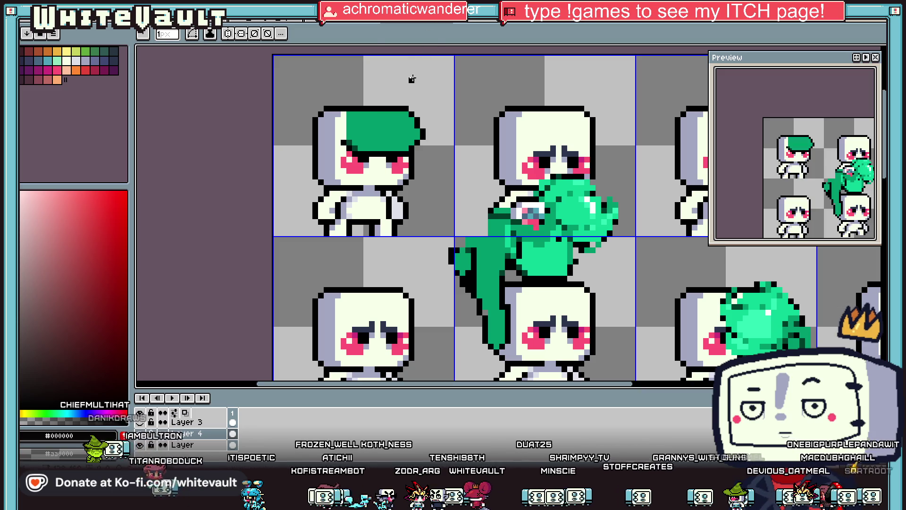
Draw a black outline along the top edge of the first robot's green hair
{"action": "key", "text": "i"}
{"action": "left_click", "coordinate": [391, 121]}
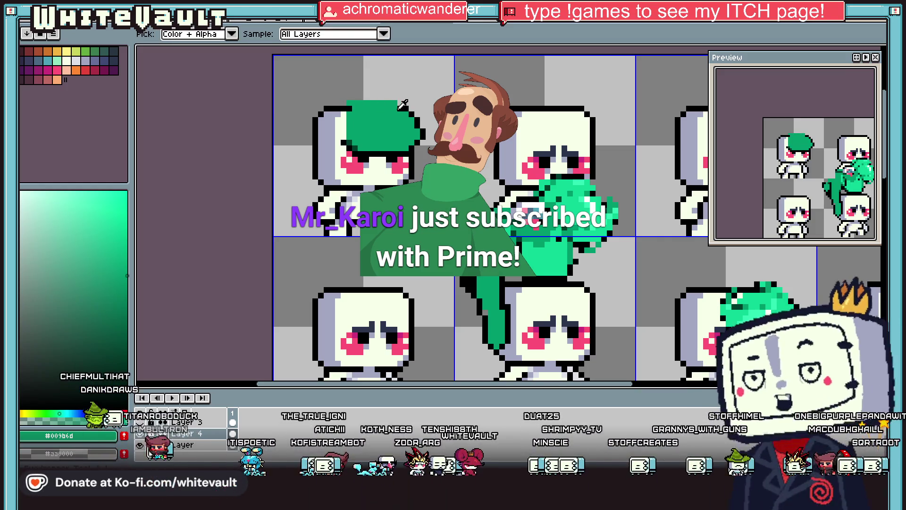
{"action": "left_click", "coordinate": [389, 97], "text": "alt"}
{"action": "left_click_drag", "start_coordinate": [389, 97], "coordinate": [349, 99]}
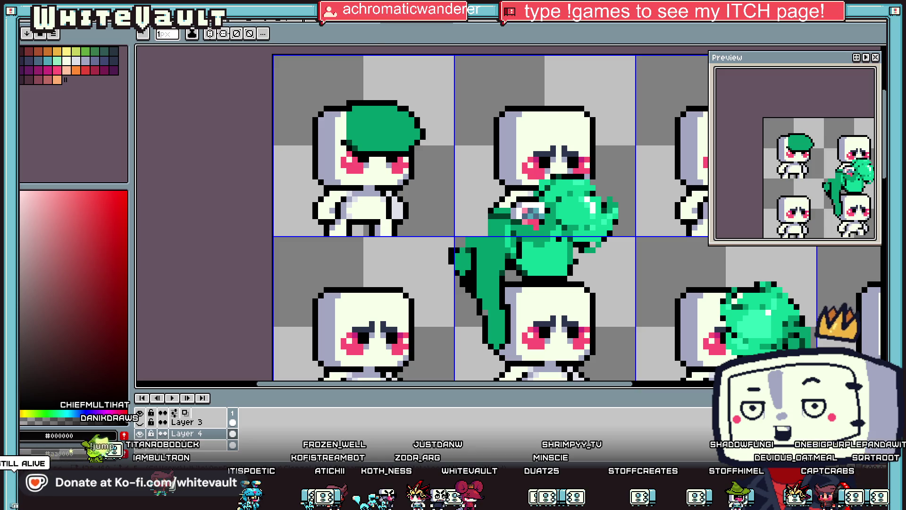
{"action": "key", "text": "i"}
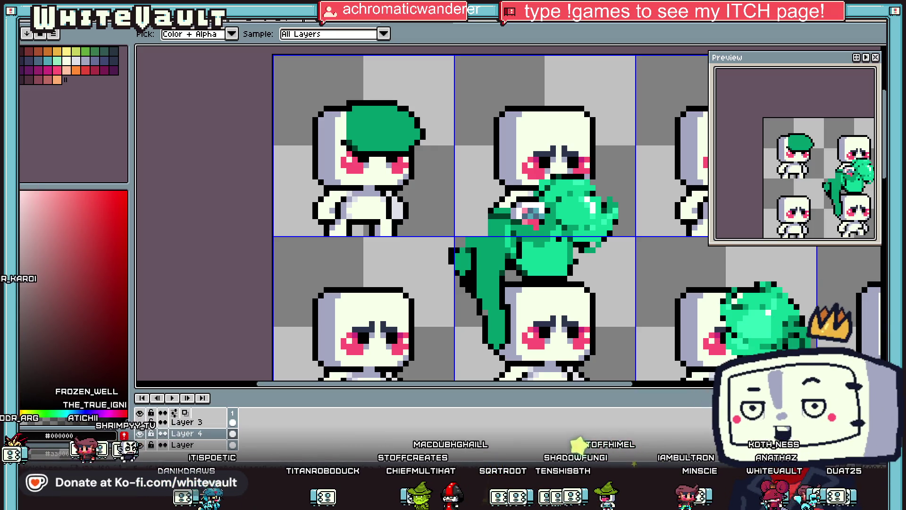
{"action": "left_click", "coordinate": [357, 114], "text": "alt"}
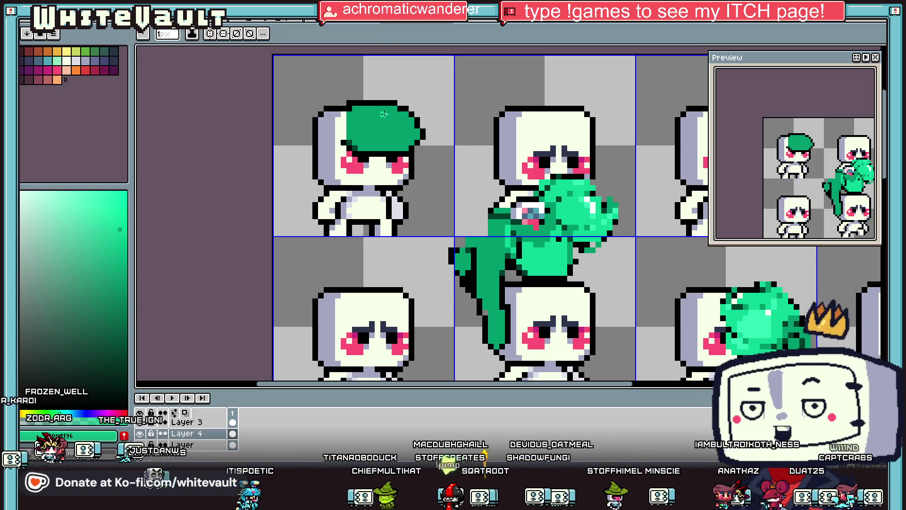
Paint light-green highlights across the hair's top and sides, and fill its interior light green
{"action": "scroll", "coordinate": [358, 114], "scroll_direction": "up", "scroll_amount": 3}
{"action": "mouse_move", "coordinate": [370, 112]}
{"action": "left_mouse_down"}
{"action": "mouse_move", "coordinate": [456, 113]}
{"action": "mouse_move", "coordinate": [486, 159]}
{"action": "left_mouse_up"}
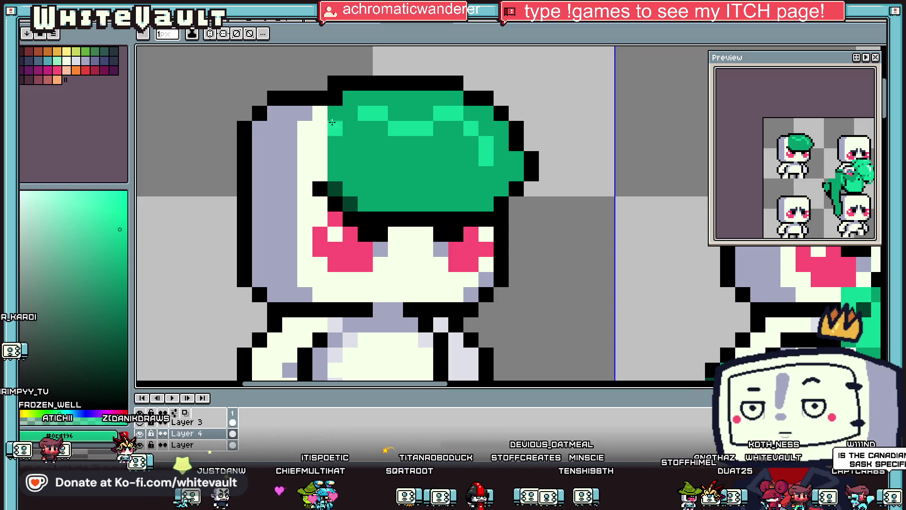
{"action": "left_click_drag", "start_coordinate": [350, 113], "coordinate": [350, 152]}
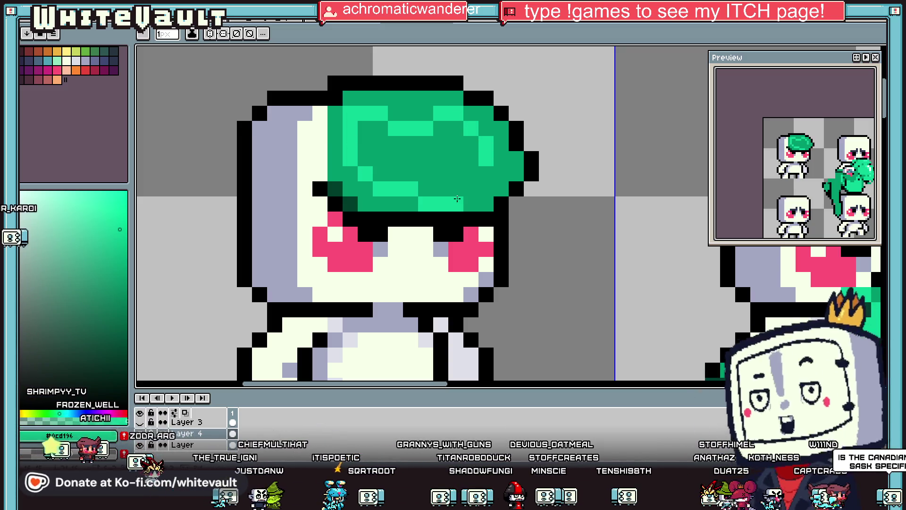
{"action": "key", "text": "g"}
{"action": "left_click", "coordinate": [458, 169]}
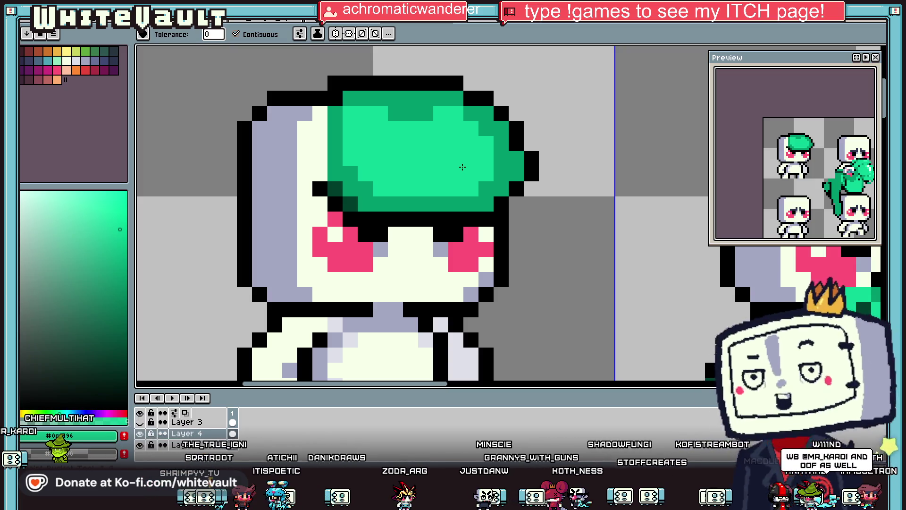
Add a dark-green shading column to the hair and touch up a highlight pixel
{"action": "key", "text": "i"}
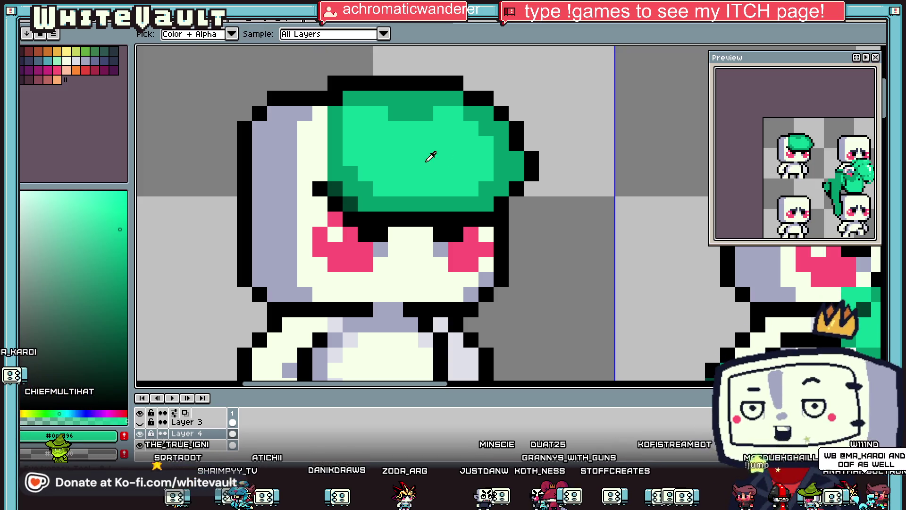
{"action": "left_click", "coordinate": [336, 142]}
{"action": "key", "text": "b"}
{"action": "left_click_drag", "start_coordinate": [350, 136], "coordinate": [349, 162]}
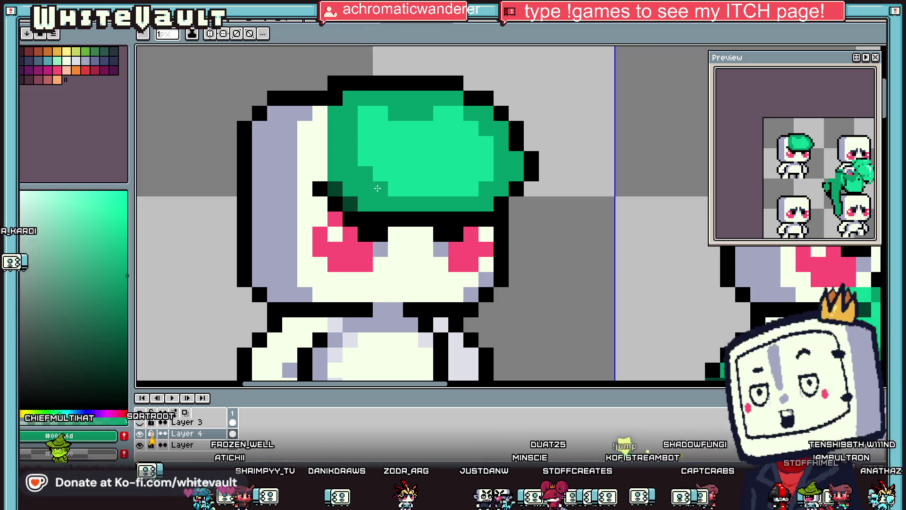
{"action": "left_click", "coordinate": [373, 114], "text": "alt"}
Draw black dividing lines between the buns and shade beside them with darker green
{"action": "left_click", "coordinate": [396, 114]}
{"action": "left_click", "coordinate": [477, 98], "text": "alt"}
{"action": "left_click", "coordinate": [470, 129]}
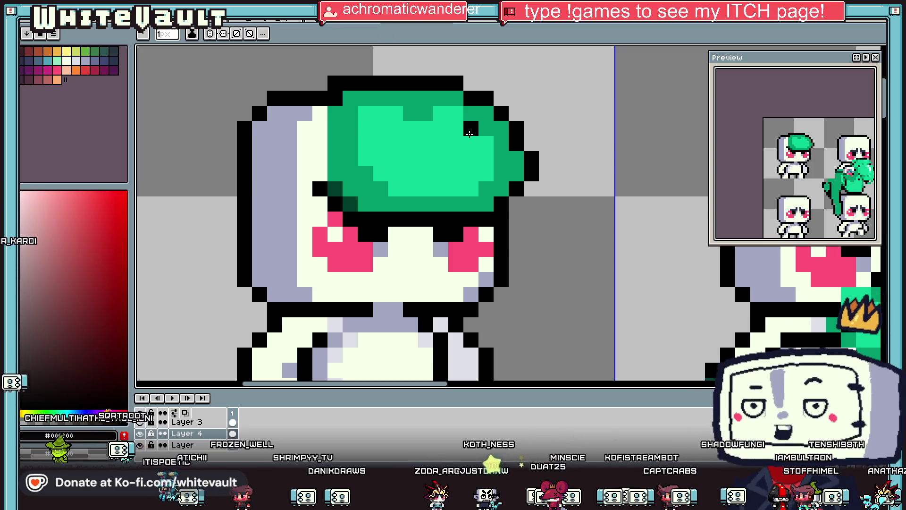
{"action": "left_click_drag", "start_coordinate": [485, 141], "coordinate": [482, 189]}
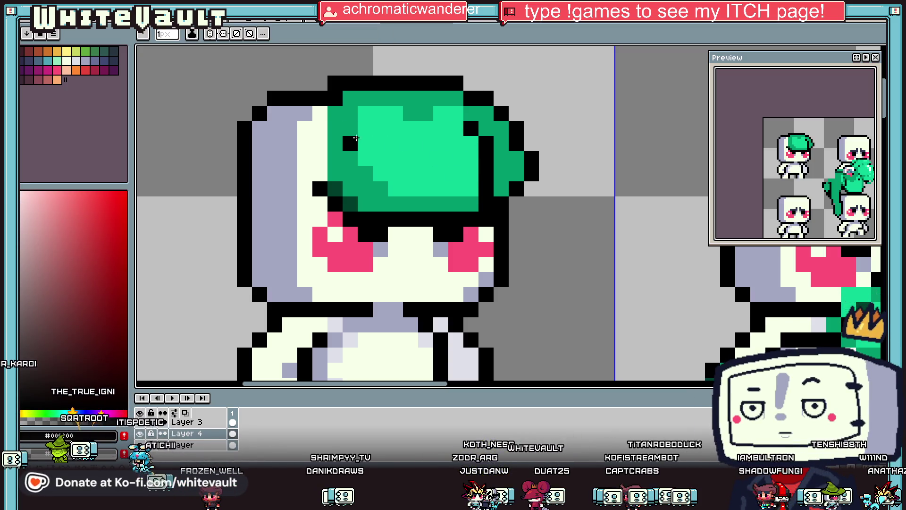
{"action": "left_click_drag", "start_coordinate": [378, 146], "coordinate": [383, 198]}
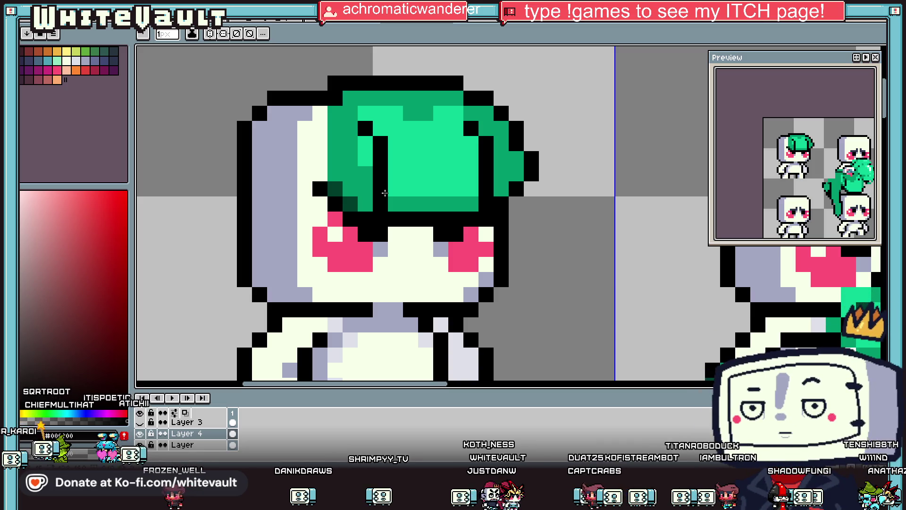
{"action": "key", "text": "alt"}
{"action": "left_click", "coordinate": [395, 175]}
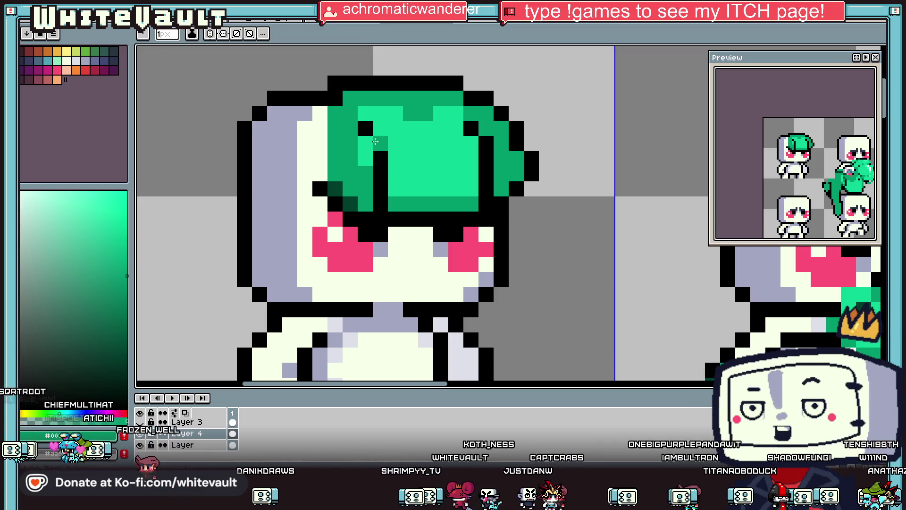
{"action": "left_click_drag", "start_coordinate": [471, 189], "coordinate": [460, 134]}
{"action": "scroll", "coordinate": [459, 132], "scroll_direction": "down", "scroll_amount": 2}
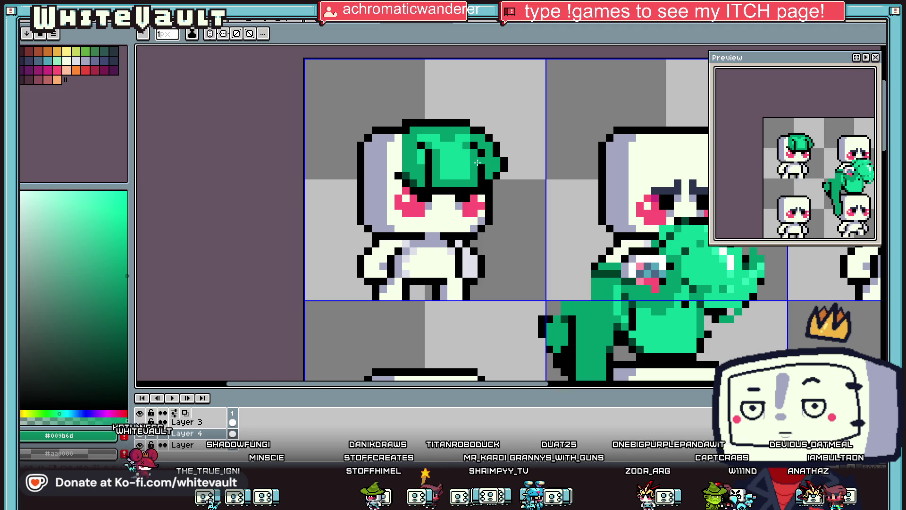
{"action": "key", "text": "g"}
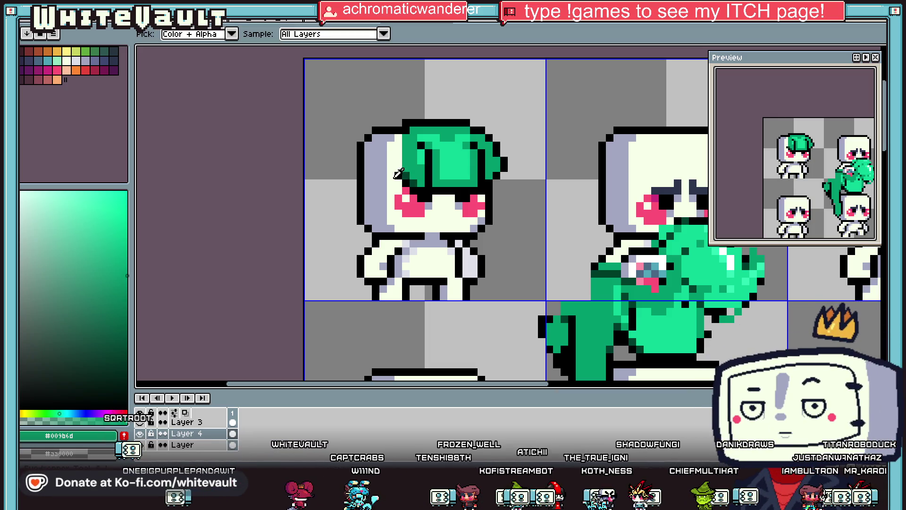
Blacken pixels along the hair's left edge and bottom outline where it meets the face
{"action": "scroll", "coordinate": [406, 171], "scroll_direction": "up", "scroll_amount": 2}
{"action": "left_click", "coordinate": [406, 188], "text": "alt"}
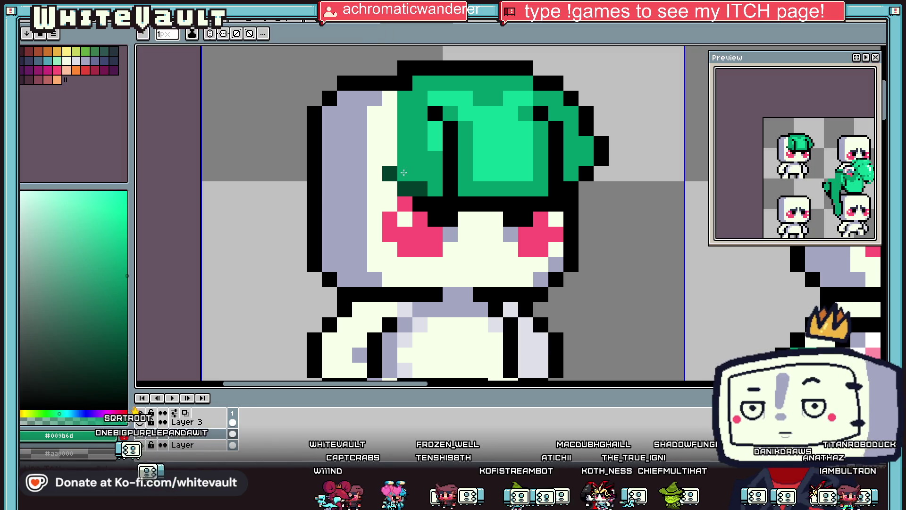
{"action": "left_click", "coordinate": [420, 203], "text": "alt"}
{"action": "left_click_drag", "start_coordinate": [405, 203], "coordinate": [395, 201]}
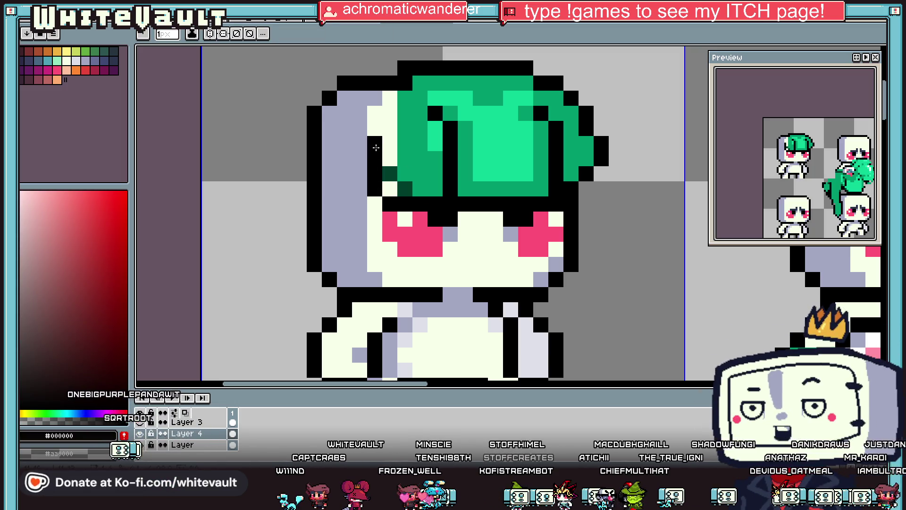
{"action": "left_click_drag", "start_coordinate": [375, 129], "coordinate": [390, 114]}
{"action": "left_click", "coordinate": [405, 129], "text": "alt"}
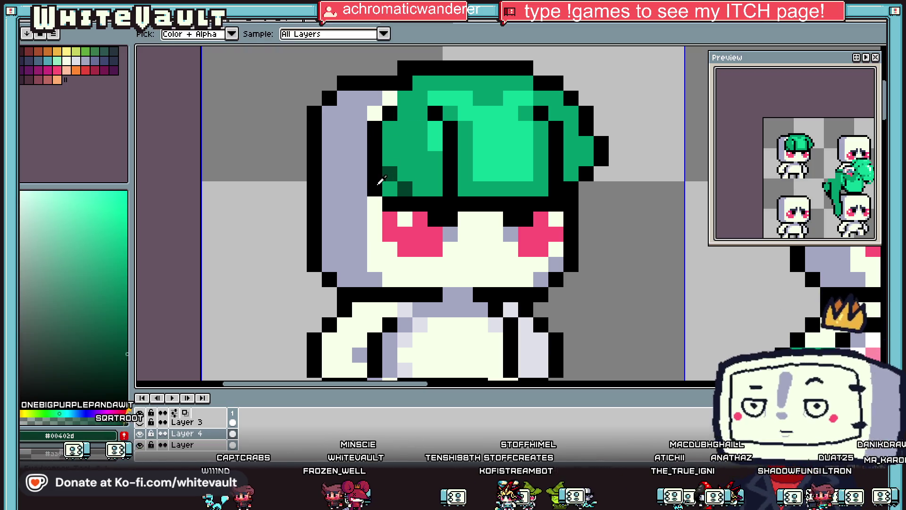
{"action": "left_click", "coordinate": [397, 203], "text": "alt"}
{"action": "scroll", "coordinate": [430, 193], "scroll_direction": "down", "scroll_amount": 3}
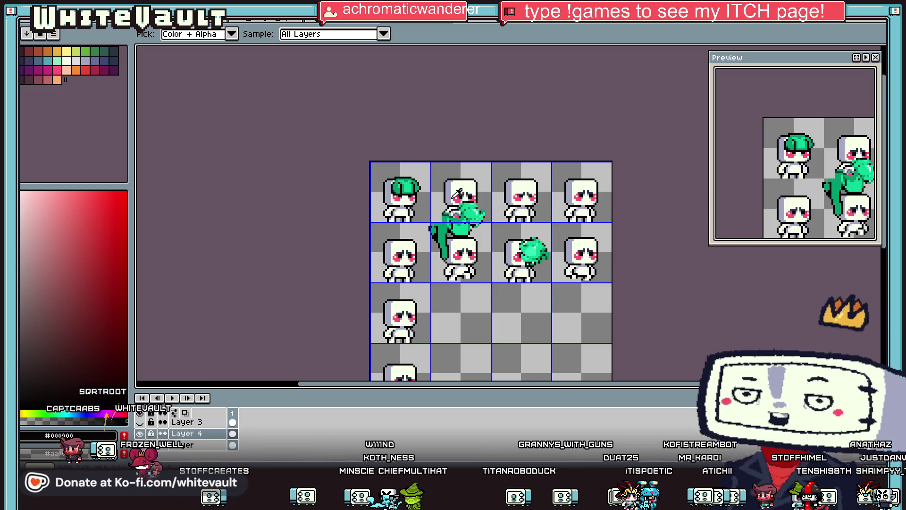
{"action": "scroll", "coordinate": [392, 184], "scroll_direction": "up", "scroll_amount": 3}
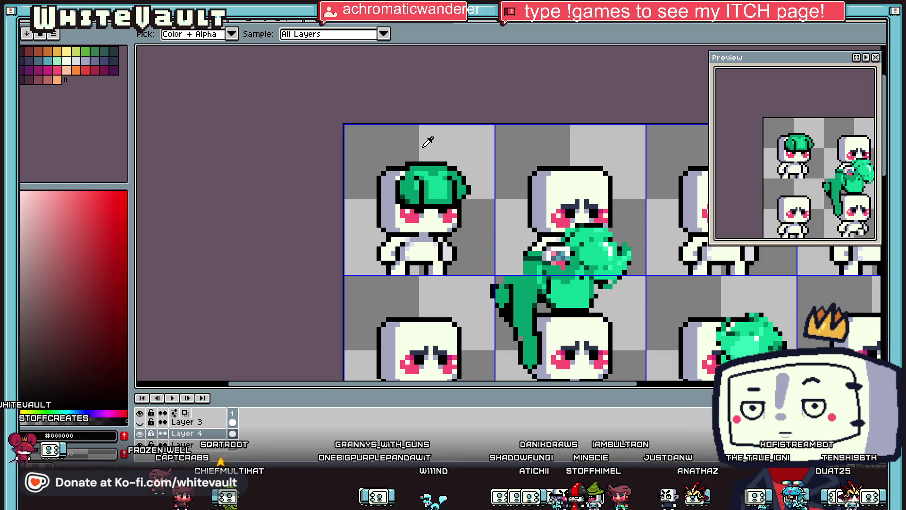
Add black outline pixels along the left and lower-left edge of the hair
{"action": "scroll", "coordinate": [427, 141], "scroll_direction": "down", "scroll_amount": 1}
{"action": "scroll", "coordinate": [444, 152], "scroll_direction": "up", "scroll_amount": 2}
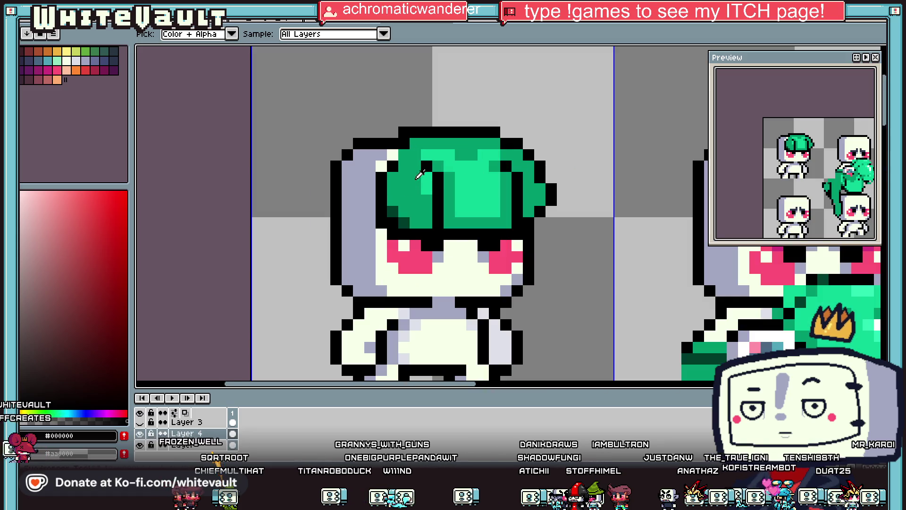
{"action": "left_click", "coordinate": [419, 176]}
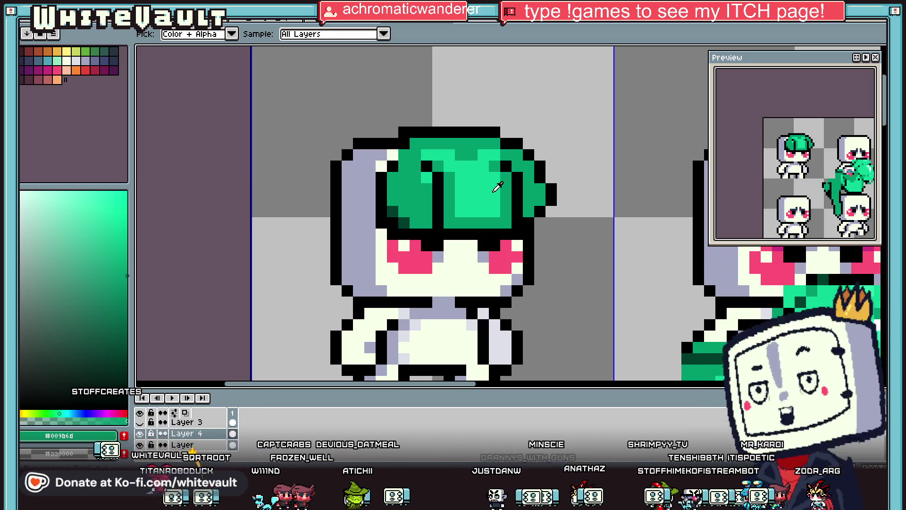
{"action": "left_click", "coordinate": [393, 166], "text": "alt"}
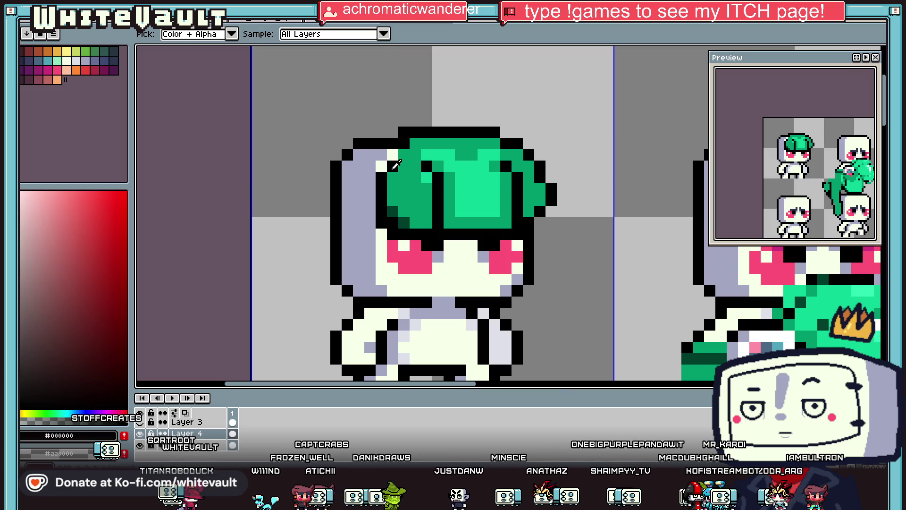
{"action": "left_click_drag", "start_coordinate": [382, 166], "coordinate": [373, 191]}
{"action": "left_click", "coordinate": [391, 185], "text": "alt"}
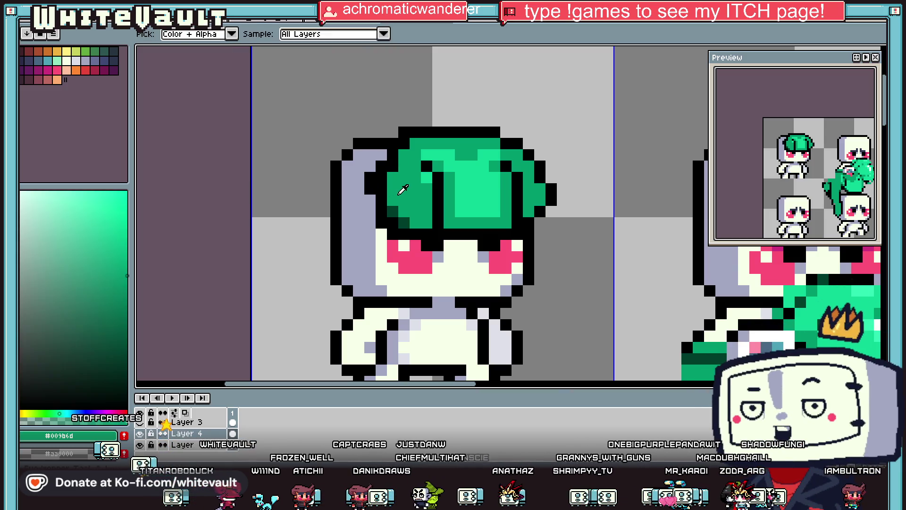
{"action": "scroll", "coordinate": [388, 184], "scroll_direction": "up", "scroll_amount": 1}
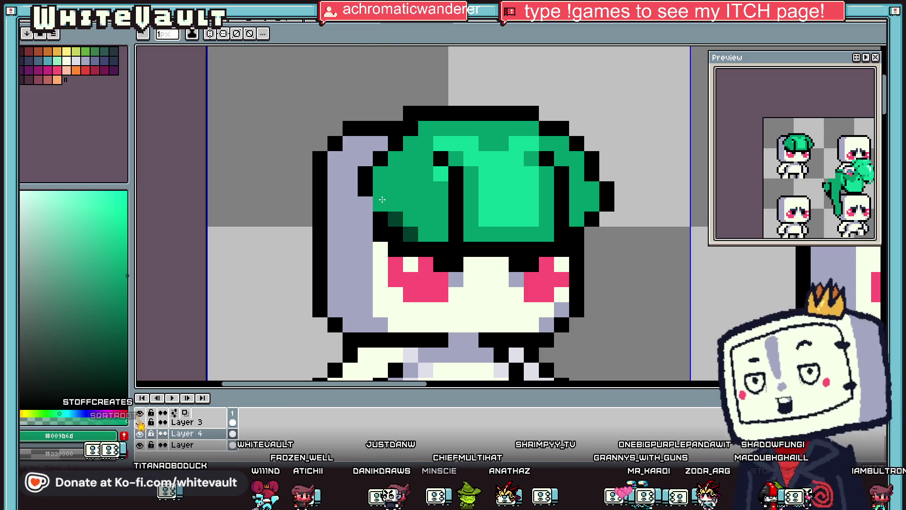
{"action": "left_click", "coordinate": [368, 186], "text": "alt"}
{"action": "scroll", "coordinate": [392, 189], "scroll_direction": "down", "scroll_amount": 2}
{"action": "scroll", "coordinate": [407, 197], "scroll_direction": "down", "scroll_amount": 1}
{"action": "scroll", "coordinate": [407, 197], "scroll_direction": "up", "scroll_amount": 3}
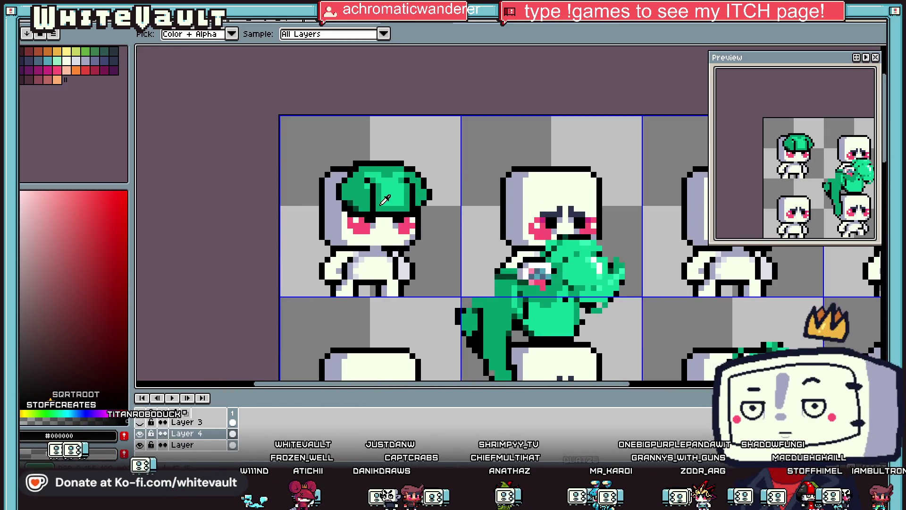
{"action": "scroll", "coordinate": [359, 203], "scroll_direction": "up", "scroll_amount": 3}
{"action": "left_click_drag", "start_coordinate": [324, 218], "coordinate": [300, 198]}
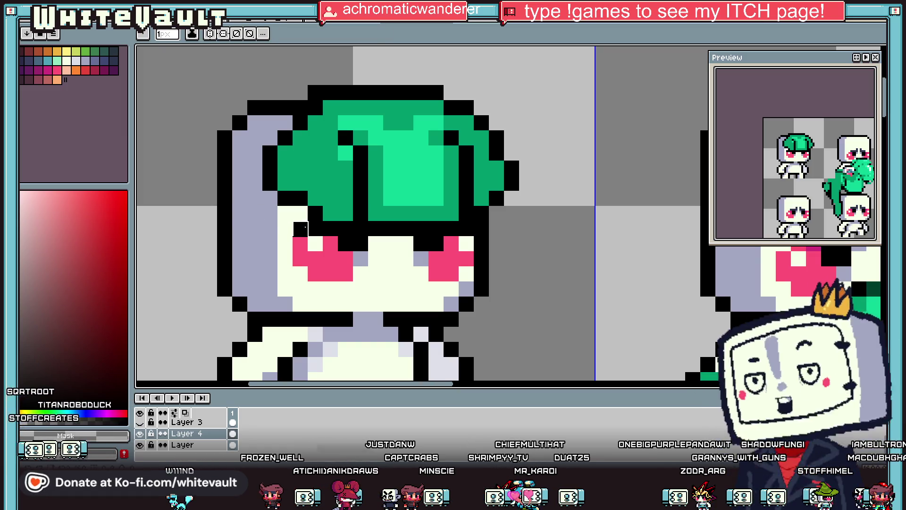
Draw a curling black strand arching up and left above the hair
{"action": "scroll", "coordinate": [425, 224], "scroll_direction": "down", "scroll_amount": 3}
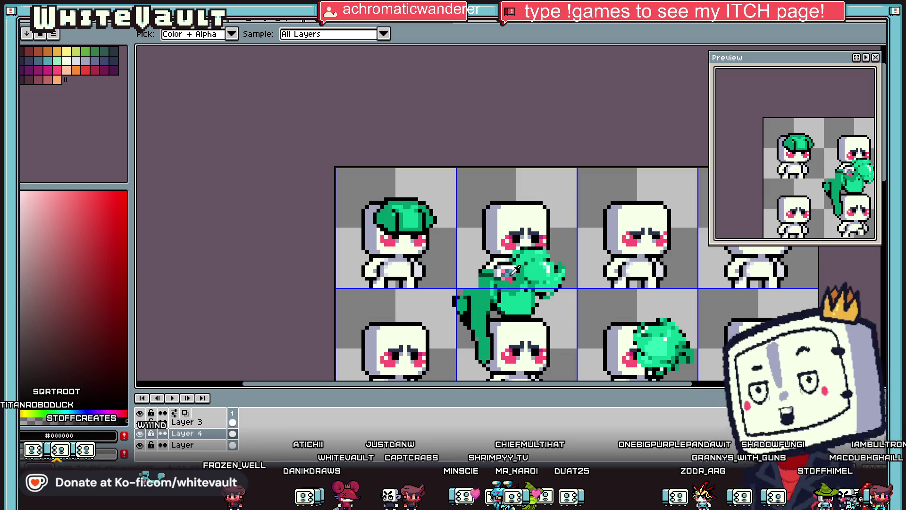
{"action": "left_click", "coordinate": [397, 227]}
{"action": "scroll", "coordinate": [397, 227], "scroll_direction": "up", "scroll_amount": 2}
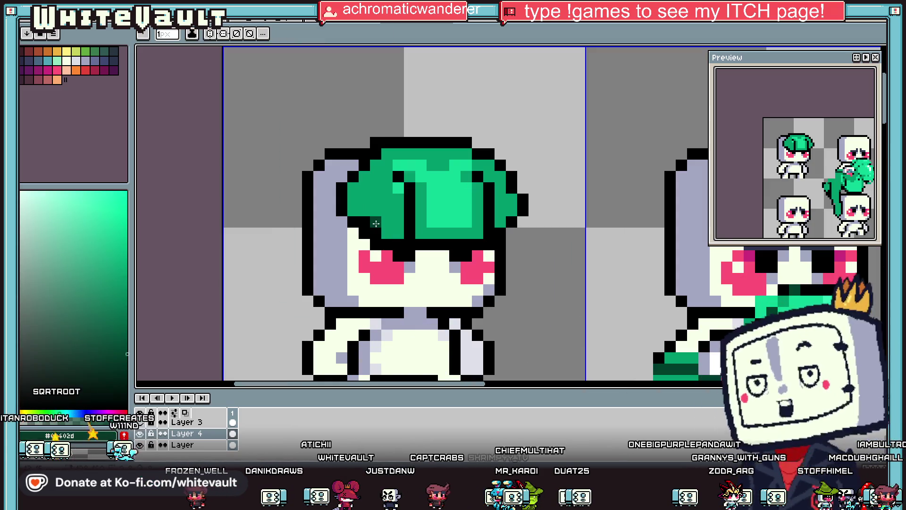
{"action": "scroll", "coordinate": [437, 238], "scroll_direction": "down", "scroll_amount": 4}
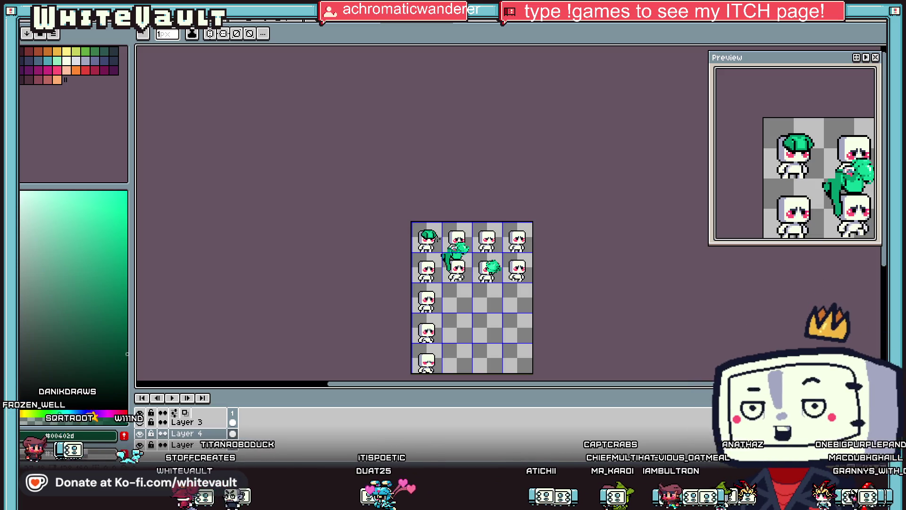
{"action": "key", "text": "i"}
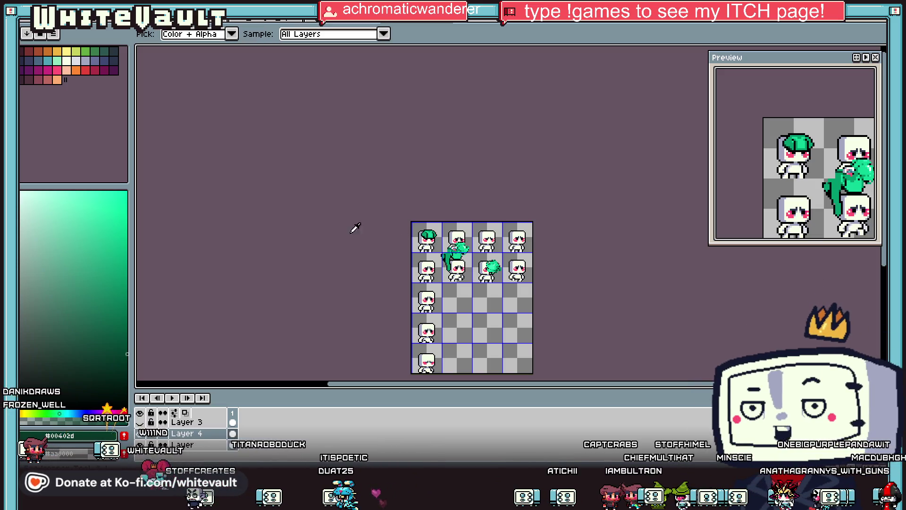
{"action": "scroll", "coordinate": [406, 236], "scroll_direction": "up", "scroll_amount": 2}
{"action": "scroll", "coordinate": [407, 237], "scroll_direction": "up", "scroll_amount": 3}
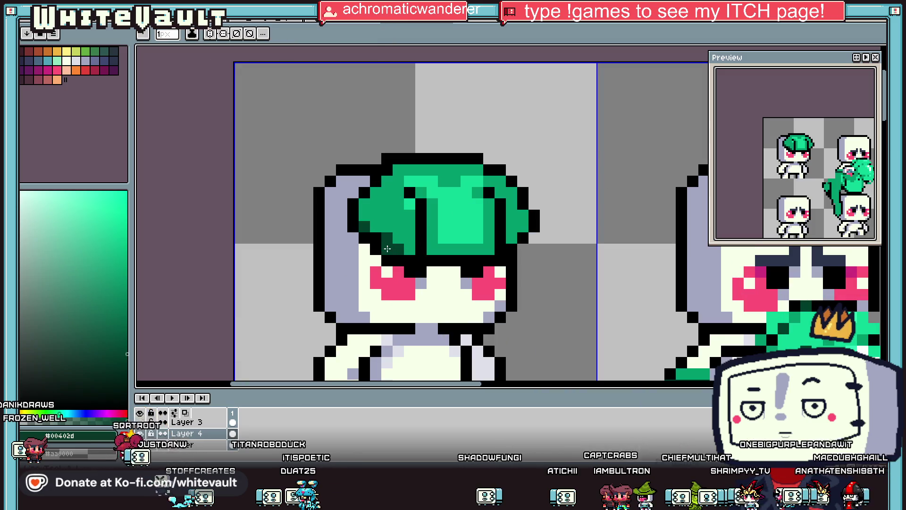
{"action": "left_click", "coordinate": [401, 243]}
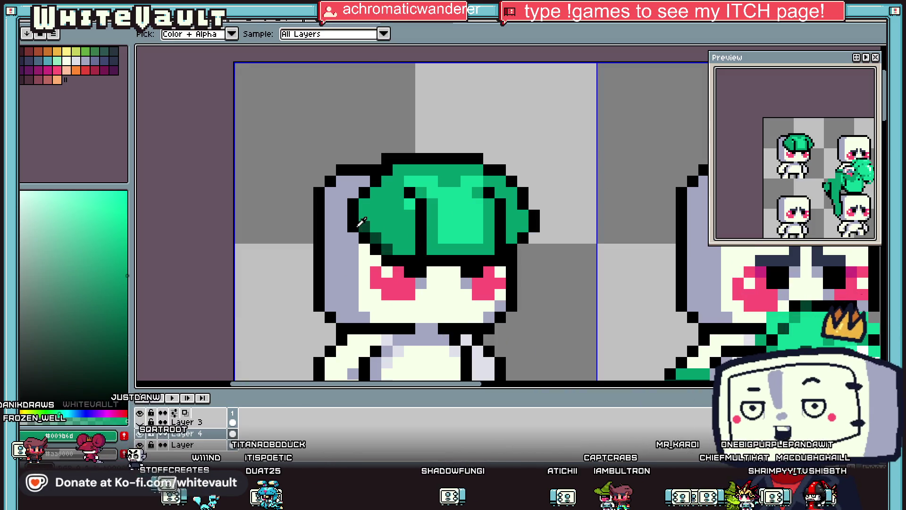
{"action": "left_click", "coordinate": [389, 248]}
{"action": "key", "text": "b"}
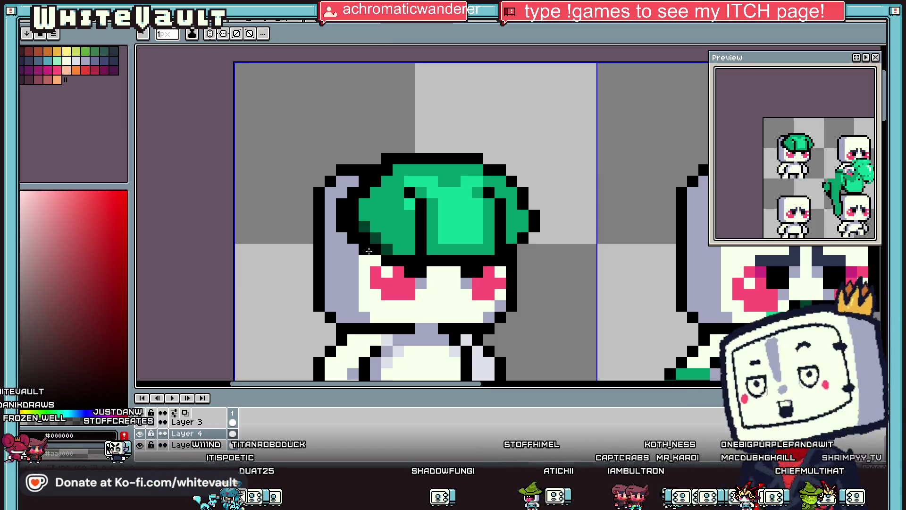
{"action": "scroll", "coordinate": [397, 215], "scroll_direction": "down", "scroll_amount": 4}
{"action": "scroll", "coordinate": [411, 211], "scroll_direction": "up", "scroll_amount": 2}
{"action": "left_click", "coordinate": [402, 203], "text": "alt"}
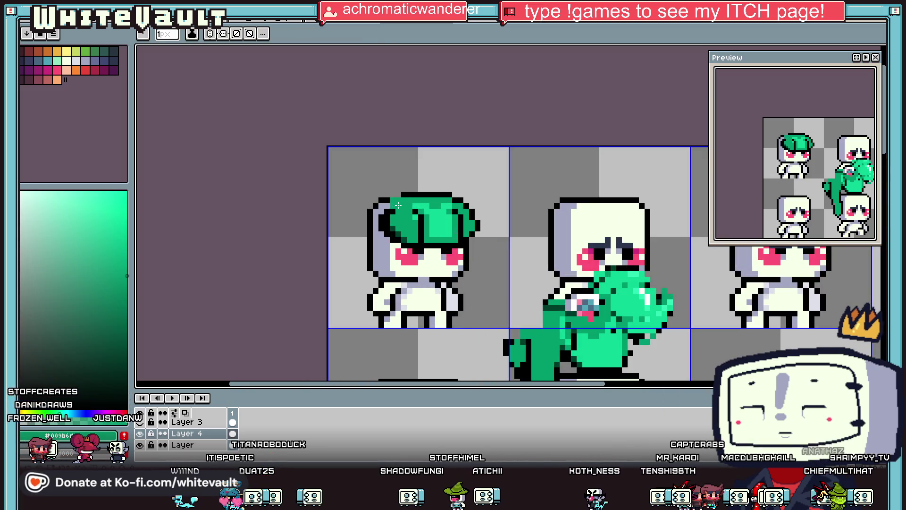
{"action": "scroll", "coordinate": [392, 208], "scroll_direction": "up", "scroll_amount": 1}
{"action": "left_click", "coordinate": [425, 161], "text": "alt"}
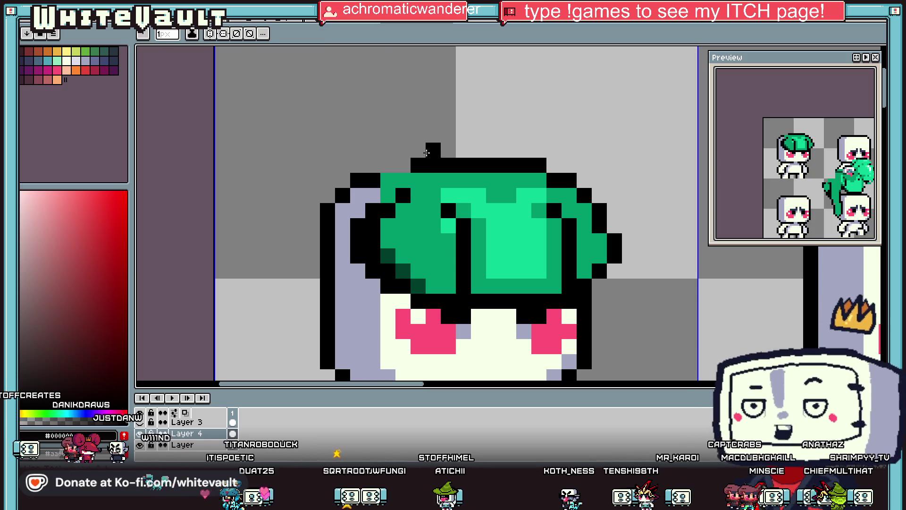
{"action": "mouse_move", "coordinate": [493, 150]}
{"action": "left_mouse_down"}
{"action": "mouse_move", "coordinate": [326, 161]}
{"action": "mouse_move", "coordinate": [298, 208]}
{"action": "left_mouse_up"}
{"action": "scroll", "coordinate": [296, 213], "scroll_direction": "down", "scroll_amount": 2}
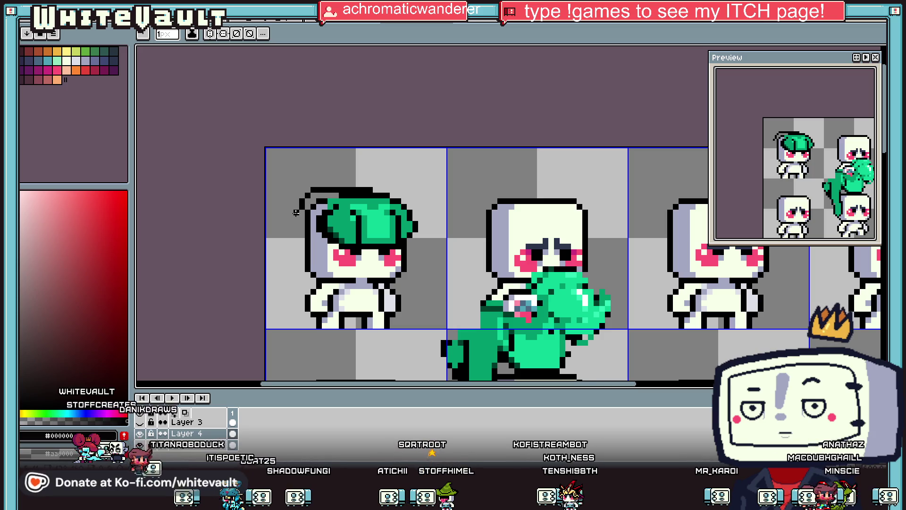
{"action": "scroll", "coordinate": [296, 213], "scroll_direction": "down", "scroll_amount": 1}
Move the loose green hair strand onto the first robot's head and commit it
{"action": "key", "text": "m"}
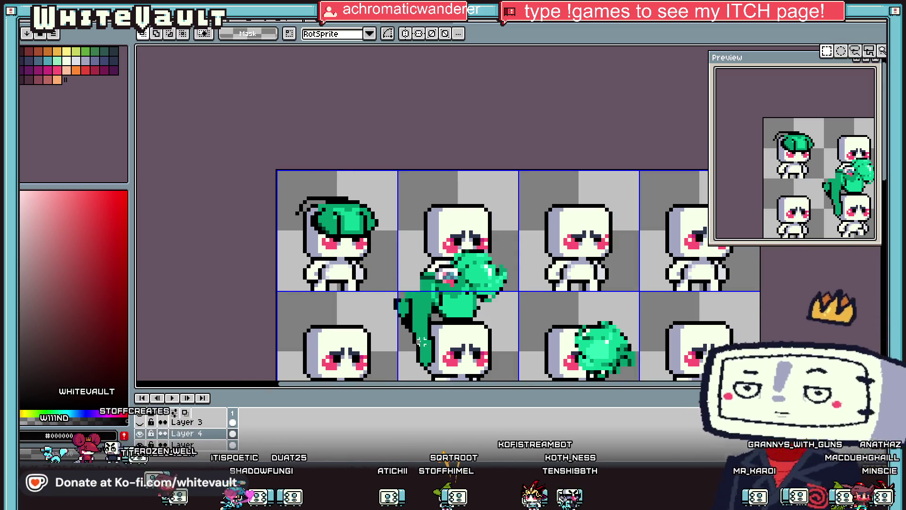
{"action": "scroll", "coordinate": [416, 340], "scroll_direction": "up", "scroll_amount": 1}
{"action": "left_click_drag", "start_coordinate": [383, 303], "coordinate": [439, 380]}
{"action": "left_click_drag", "start_coordinate": [415, 345], "coordinate": [285, 223]}
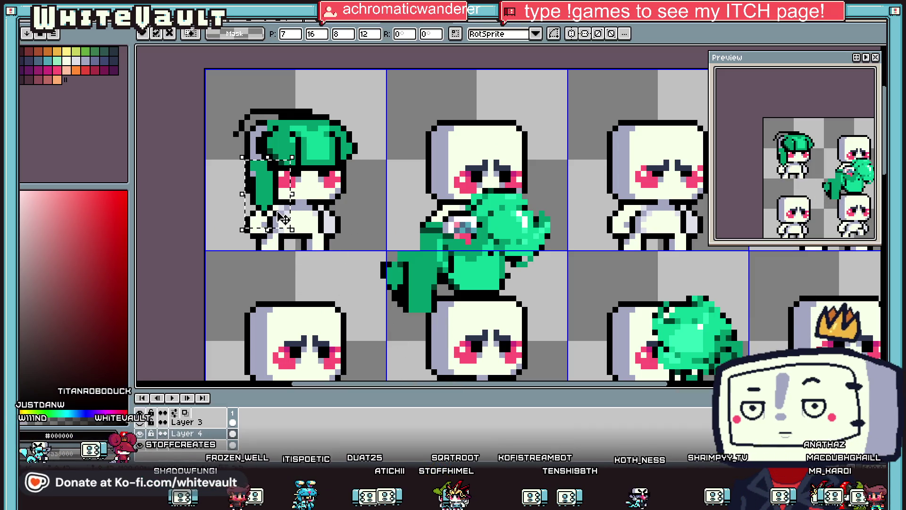
{"action": "key", "text": "ctrl+d"}
Repaint a stray lavender pixel and the hair's top-left gap in hair green
{"action": "key", "text": "i"}
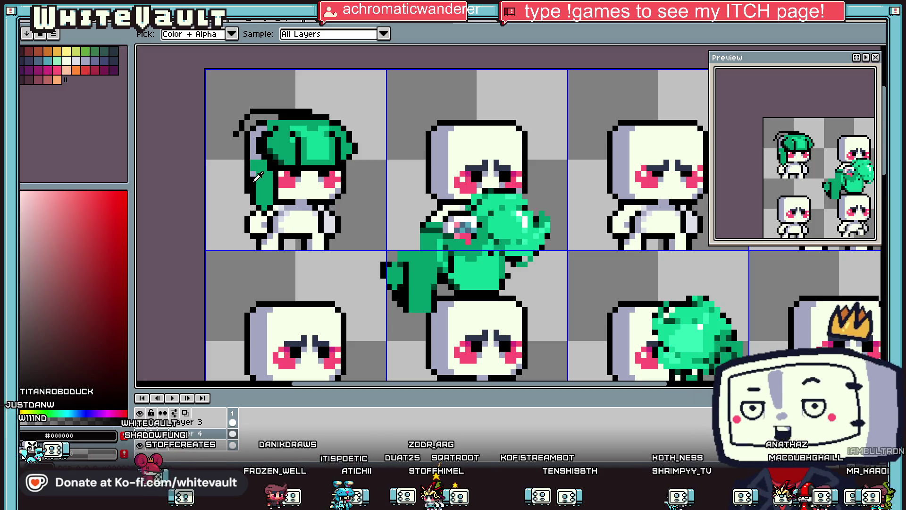
{"action": "left_click", "coordinate": [269, 163], "text": "alt"}
{"action": "scroll", "coordinate": [267, 156], "scroll_direction": "up", "scroll_amount": 2}
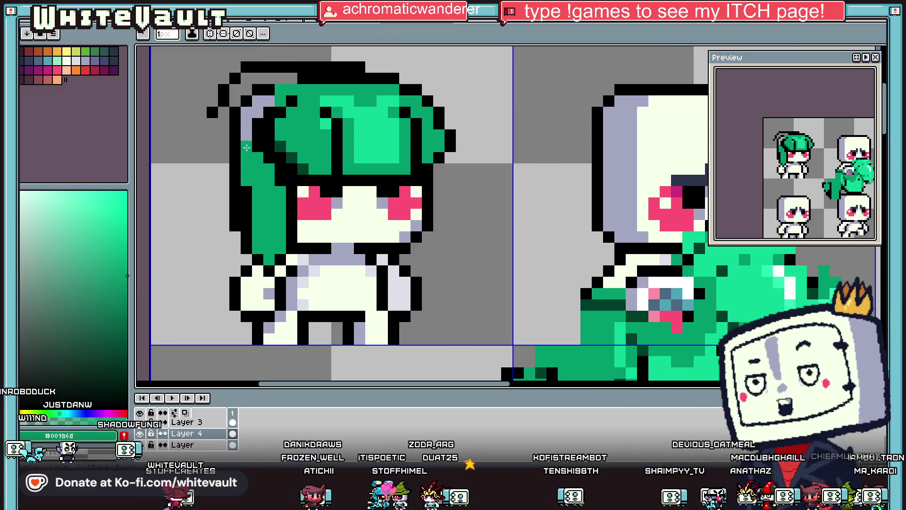
{"action": "left_click", "coordinate": [247, 116]}
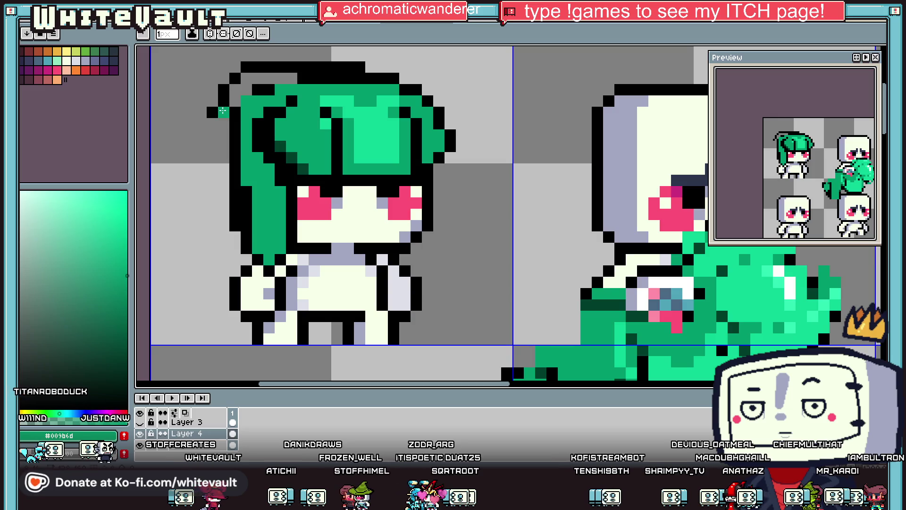
{"action": "left_click", "coordinate": [256, 85]}
{"action": "left_click_drag", "start_coordinate": [267, 78], "coordinate": [335, 74]}
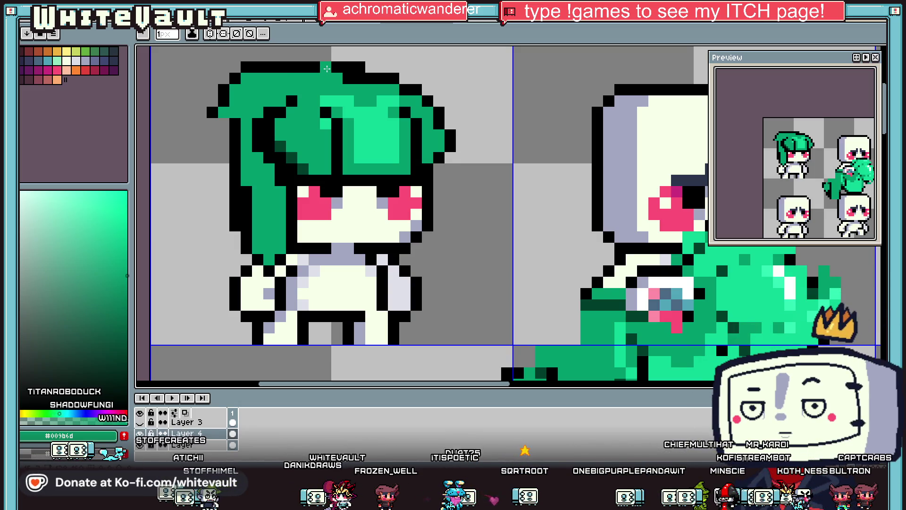
{"action": "scroll", "coordinate": [337, 67], "scroll_direction": "down", "scroll_amount": 4}
{"action": "scroll", "coordinate": [310, 206], "scroll_direction": "up", "scroll_amount": 3}
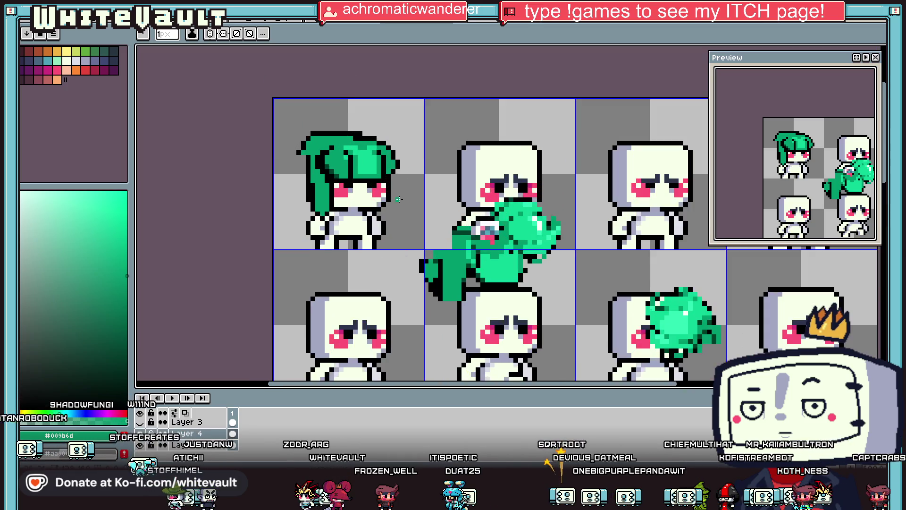
Outline the face's right edge in black and extend the left lock's outline downward
{"action": "key", "text": "alt"}
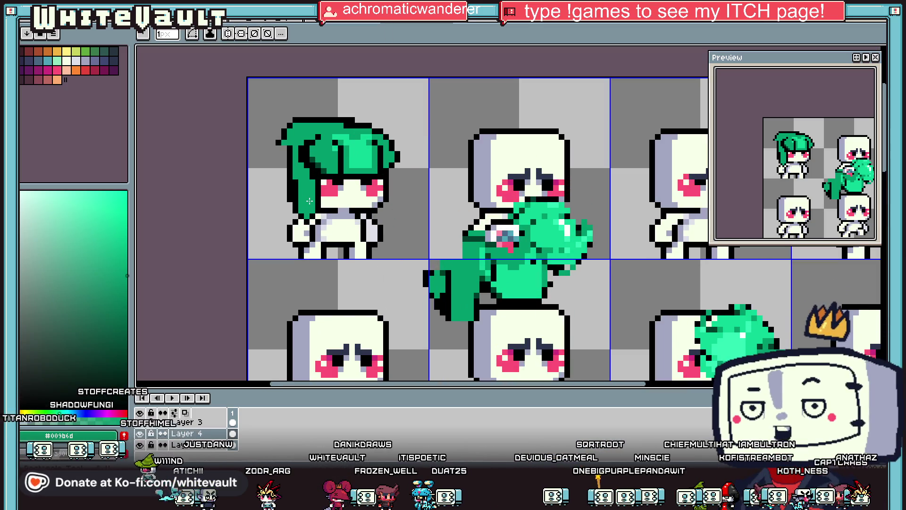
{"action": "scroll", "coordinate": [369, 193], "scroll_direction": "up", "scroll_amount": 2}
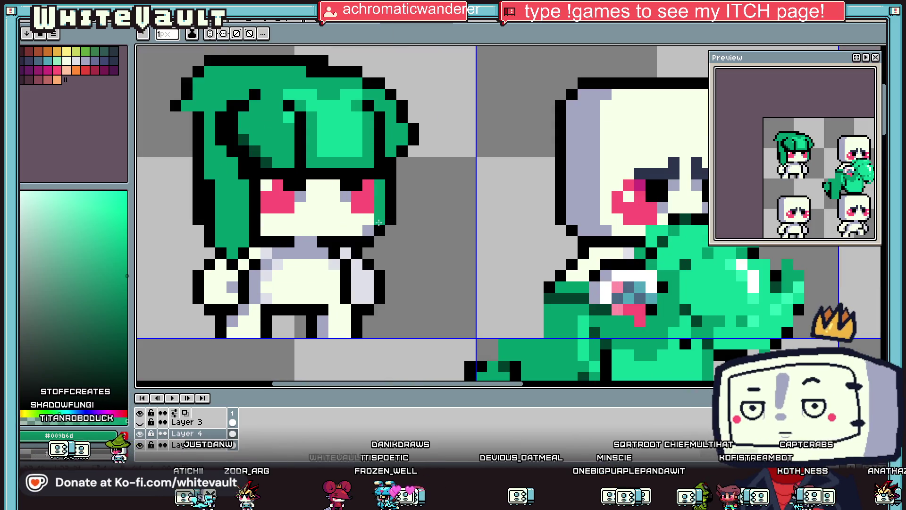
{"action": "left_click", "coordinate": [368, 244], "text": "alt"}
{"action": "left_click_drag", "start_coordinate": [380, 249], "coordinate": [391, 231]}
{"action": "scroll", "coordinate": [367, 240], "scroll_direction": "down", "scroll_amount": 8}
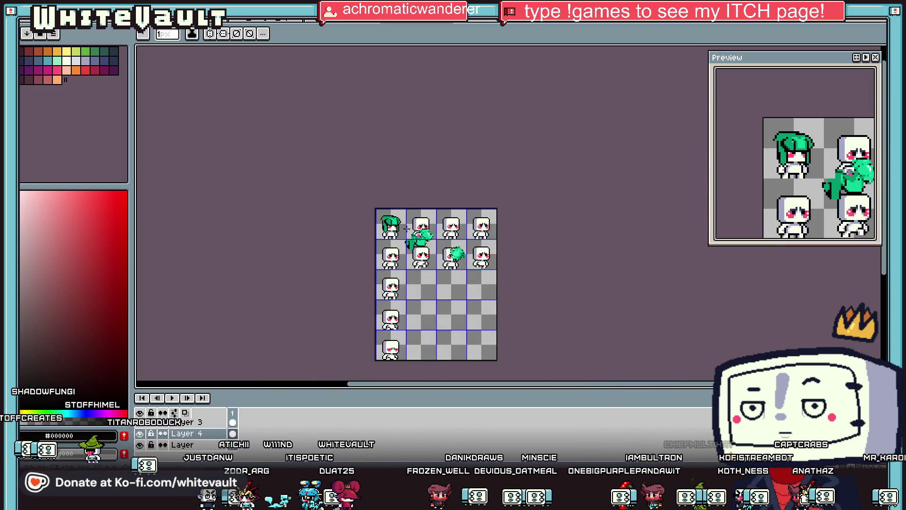
{"action": "scroll", "coordinate": [355, 202], "scroll_direction": "up", "scroll_amount": 4}
{"action": "scroll", "coordinate": [325, 186], "scroll_direction": "up", "scroll_amount": 2}
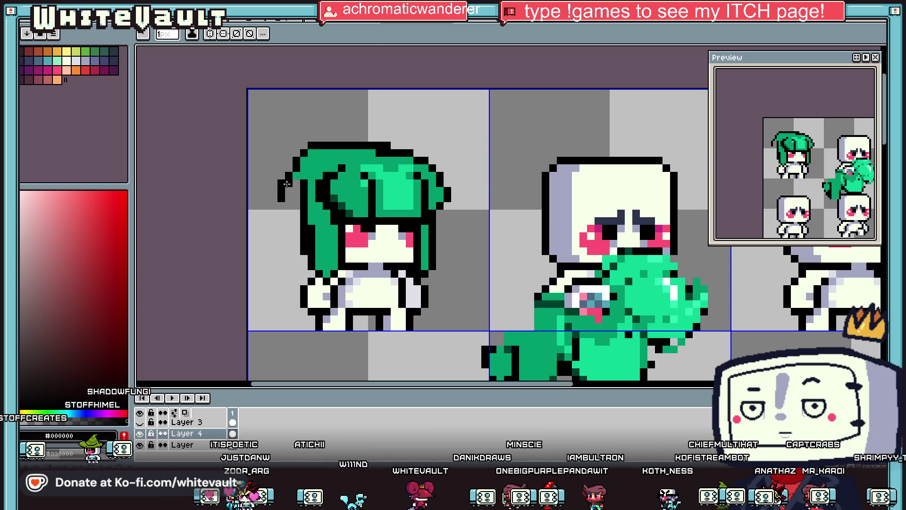
{"action": "left_click_drag", "start_coordinate": [281, 184], "coordinate": [282, 206]}
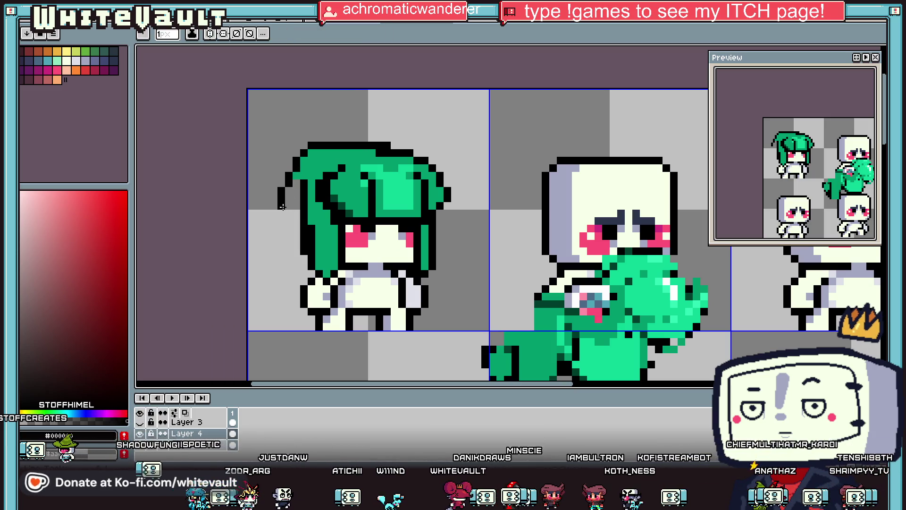
Shade the left and right hair locks with dark green
{"action": "left_click", "coordinate": [325, 204], "text": "alt"}
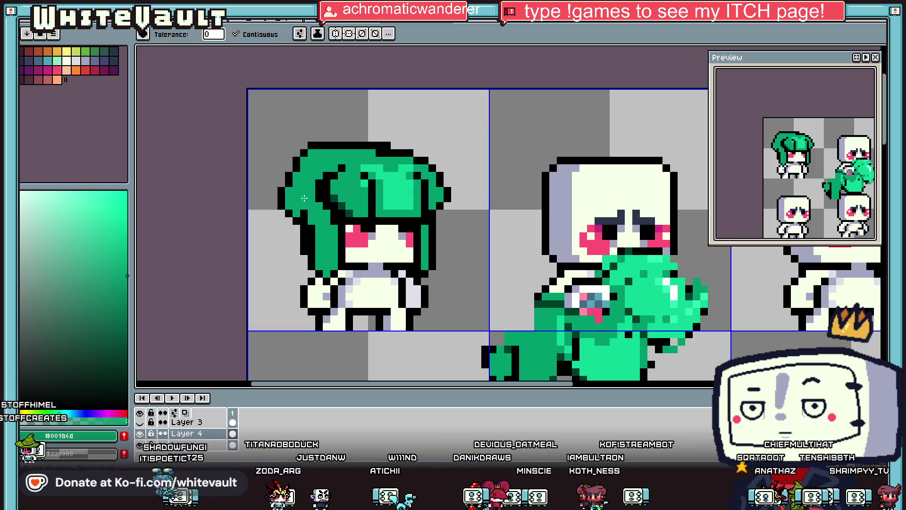
{"action": "scroll", "coordinate": [325, 204], "scroll_direction": "down", "scroll_amount": 4}
{"action": "scroll", "coordinate": [325, 204], "scroll_direction": "up", "scroll_amount": 3}
{"action": "scroll", "coordinate": [321, 208], "scroll_direction": "up", "scroll_amount": 5}
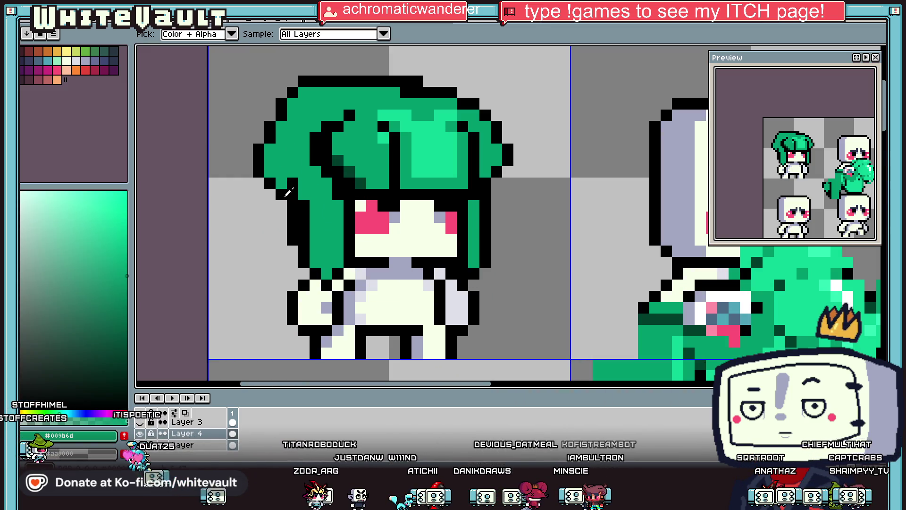
{"action": "left_click", "coordinate": [258, 193], "text": "alt"}
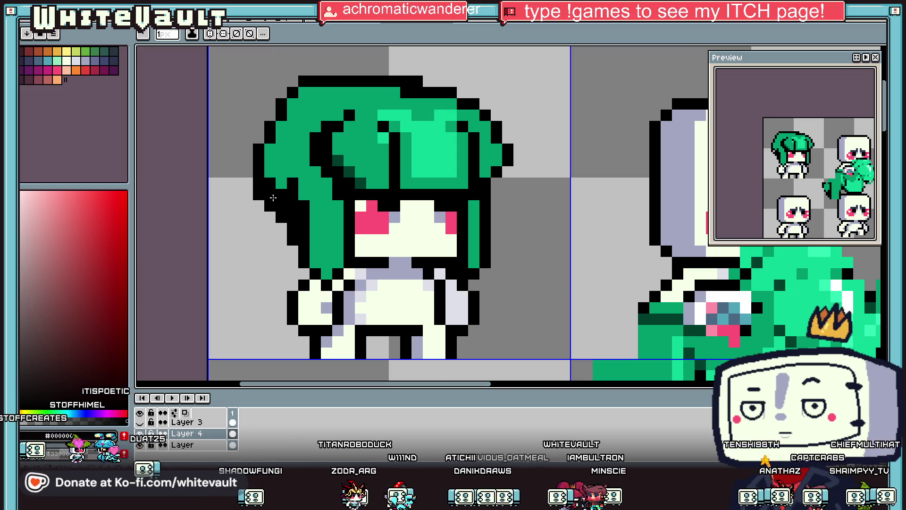
{"action": "scroll", "coordinate": [273, 197], "scroll_direction": "down", "scroll_amount": 3}
{"action": "scroll", "coordinate": [273, 197], "scroll_direction": "down", "scroll_amount": 3}
{"action": "scroll", "coordinate": [331, 189], "scroll_direction": "up", "scroll_amount": 4}
{"action": "scroll", "coordinate": [353, 184], "scroll_direction": "up", "scroll_amount": 2}
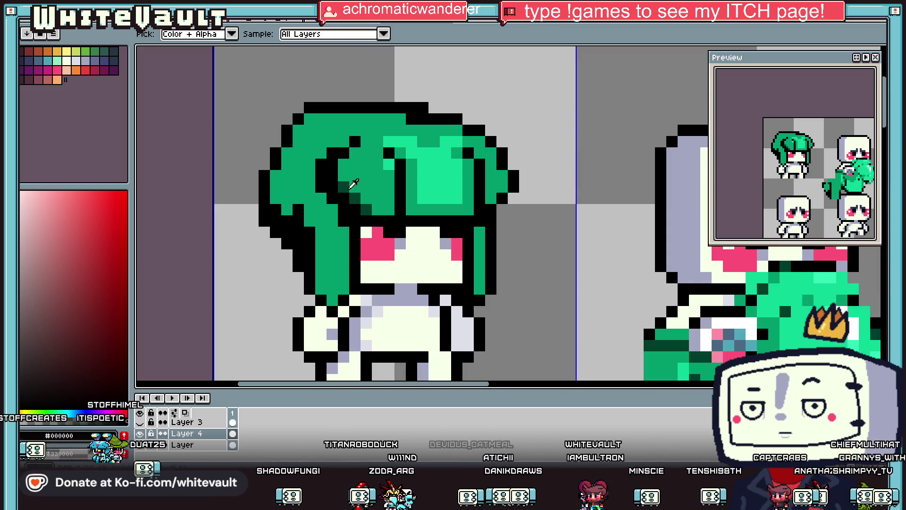
{"action": "left_click", "coordinate": [353, 184], "text": "alt"}
{"action": "left_click_drag", "start_coordinate": [297, 210], "coordinate": [296, 216]}
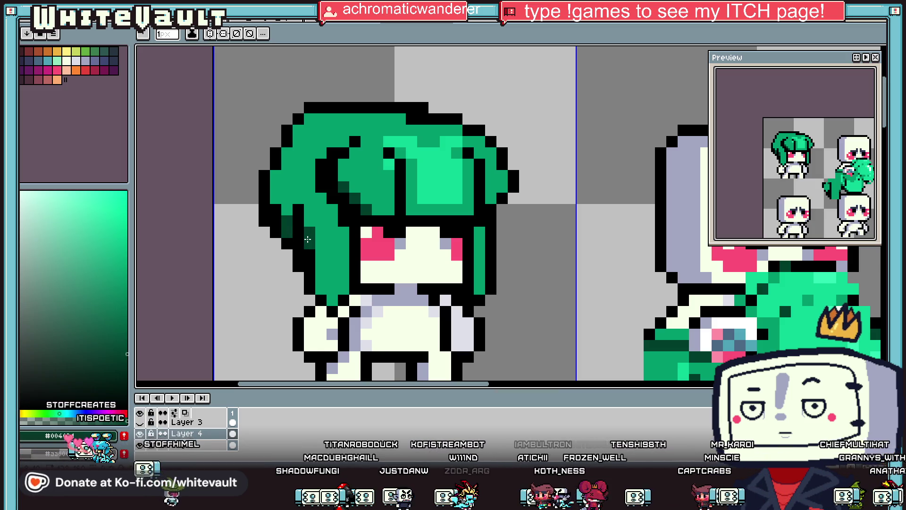
{"action": "left_click", "coordinate": [481, 240]}
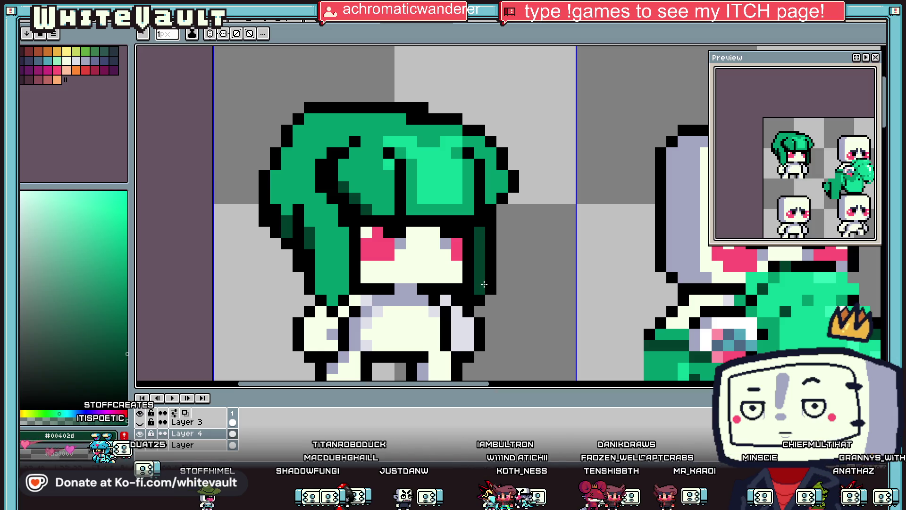
{"action": "scroll", "coordinate": [484, 283], "scroll_direction": "down", "scroll_amount": 3}
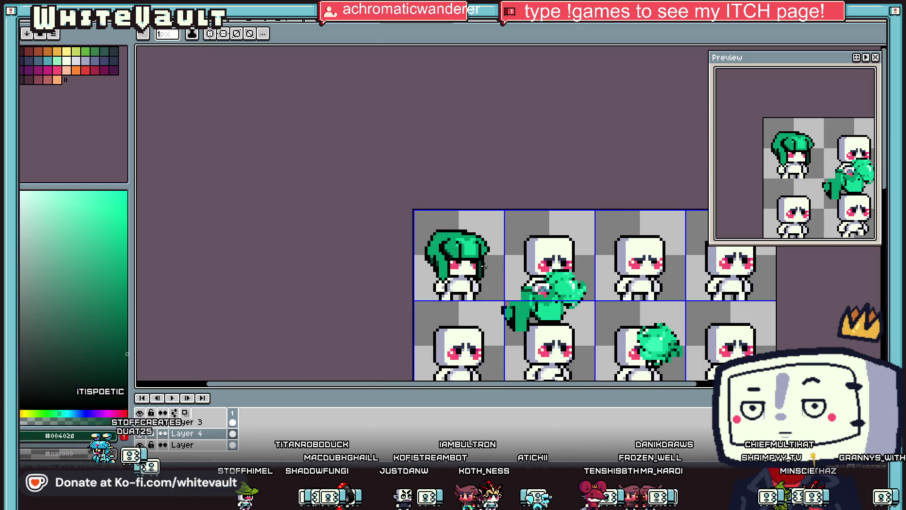
{"action": "scroll", "coordinate": [484, 266], "scroll_direction": "up", "scroll_amount": 3}
{"action": "left_click", "coordinate": [438, 237], "text": "alt"}
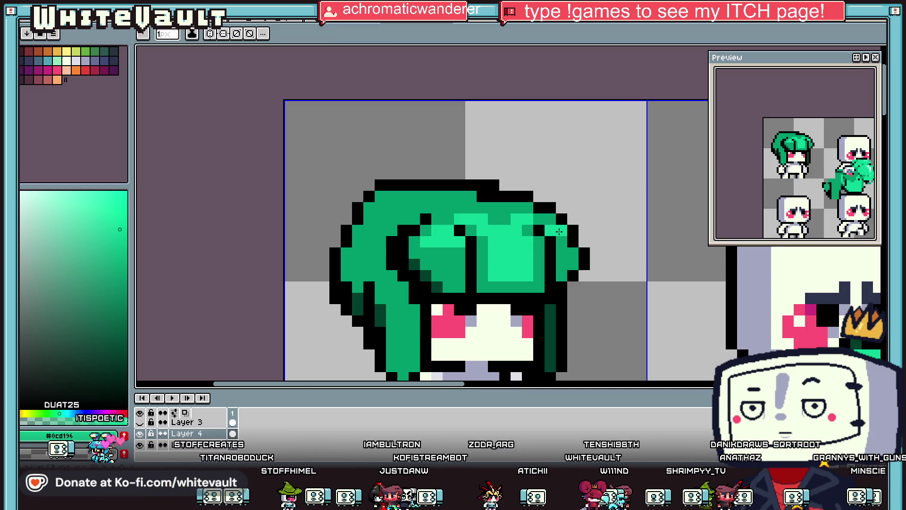
Add black outline pixels to the left side of the loose hair piece
{"action": "scroll", "coordinate": [547, 223], "scroll_direction": "down", "scroll_amount": 3}
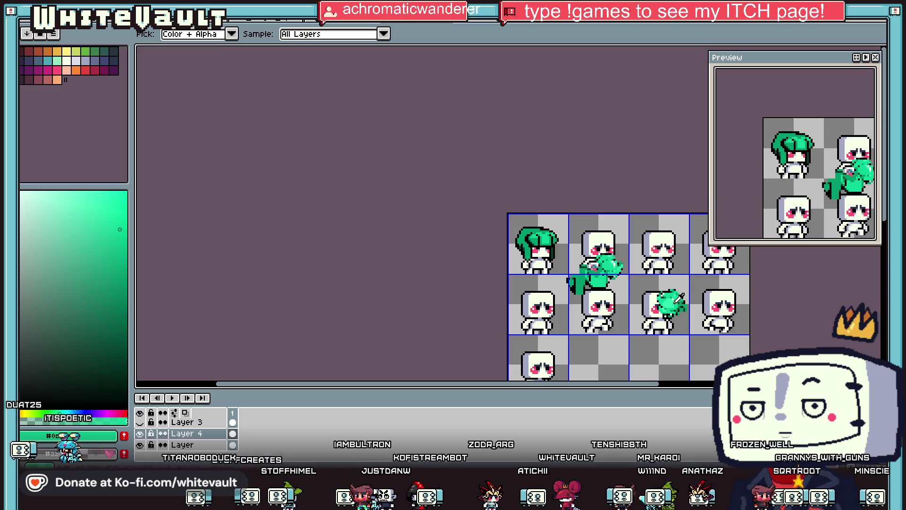
{"action": "scroll", "coordinate": [679, 298], "scroll_direction": "up", "scroll_amount": 3}
{"action": "key", "text": "m"}
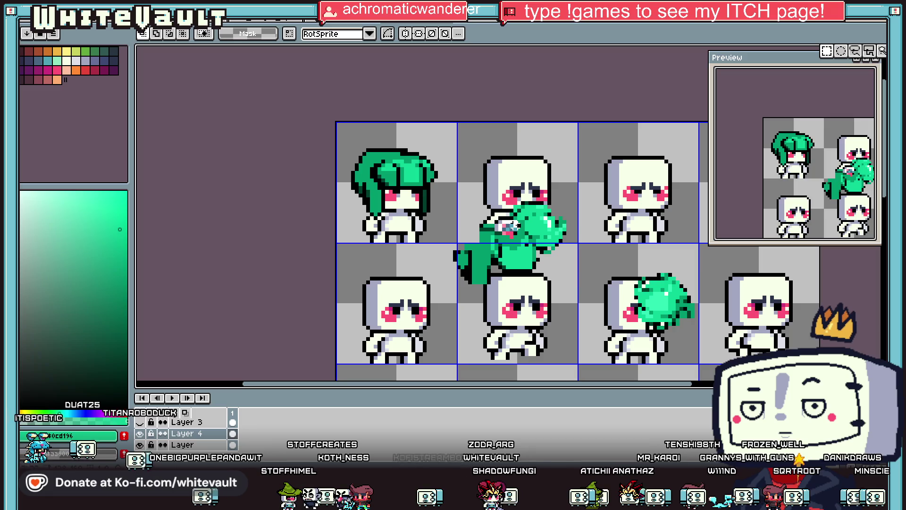
{"action": "scroll", "coordinate": [512, 226], "scroll_direction": "up", "scroll_amount": 2}
{"action": "scroll", "coordinate": [513, 226], "scroll_direction": "up", "scroll_amount": 2}
{"action": "key", "text": "b"}
{"action": "scroll", "coordinate": [591, 228], "scroll_direction": "up", "scroll_amount": 3}
{"action": "left_click", "coordinate": [615, 278]}
{"action": "left_click", "coordinate": [615, 301]}
Finish the black outline on the piece's right side and change one edge pixel to dark green
{"action": "key", "text": "alt"}
{"action": "left_click", "coordinate": [638, 278]}
{"action": "left_click", "coordinate": [660, 255]}
{"action": "left_click", "coordinate": [683, 278]}
{"action": "scroll", "coordinate": [703, 330], "scroll_direction": "up", "scroll_amount": 1}
{"action": "scroll", "coordinate": [699, 378], "scroll_direction": "down", "scroll_amount": 3}
{"action": "left_click", "coordinate": [677, 303]}
{"action": "scroll", "coordinate": [674, 314], "scroll_direction": "down", "scroll_amount": 3}
{"action": "scroll", "coordinate": [633, 302], "scroll_direction": "up", "scroll_amount": 1}
{"action": "left_click", "coordinate": [665, 204], "text": "alt"}
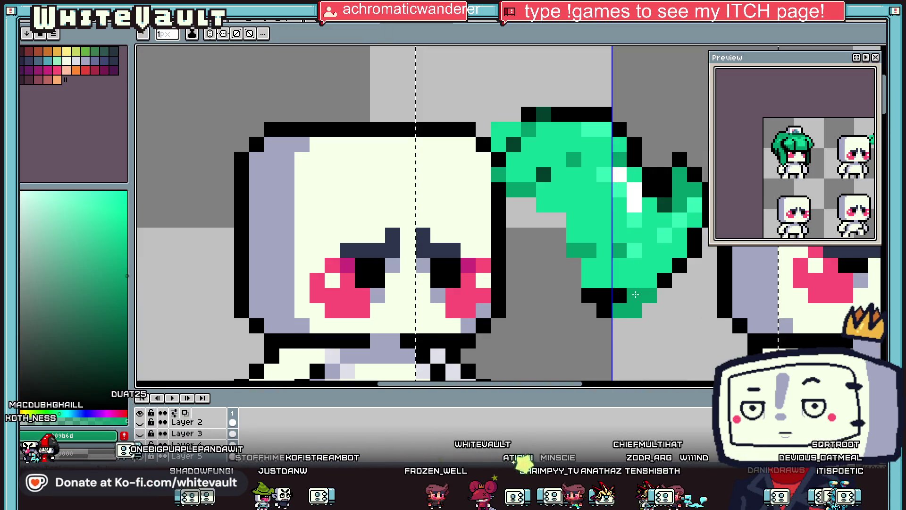
{"action": "left_click", "coordinate": [635, 296]}
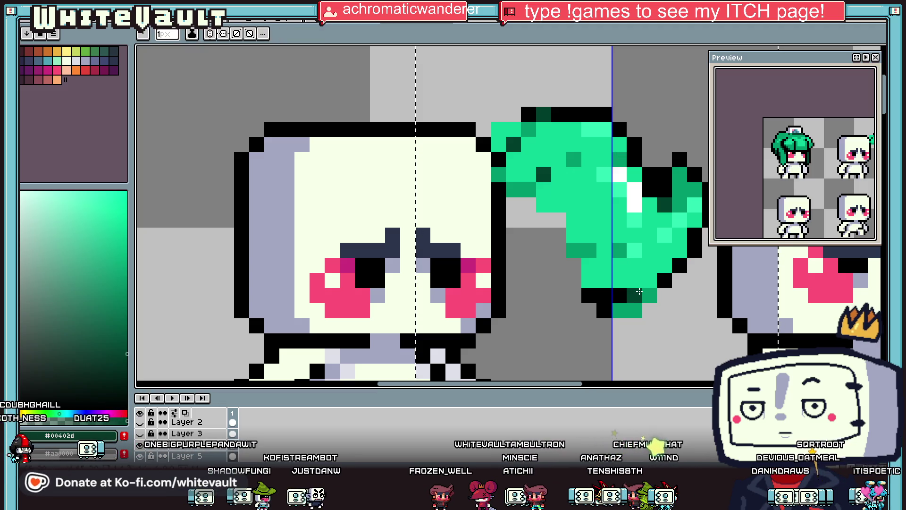
Select the loose green hair piece with the Magic Wand
{"action": "key", "text": "alt"}
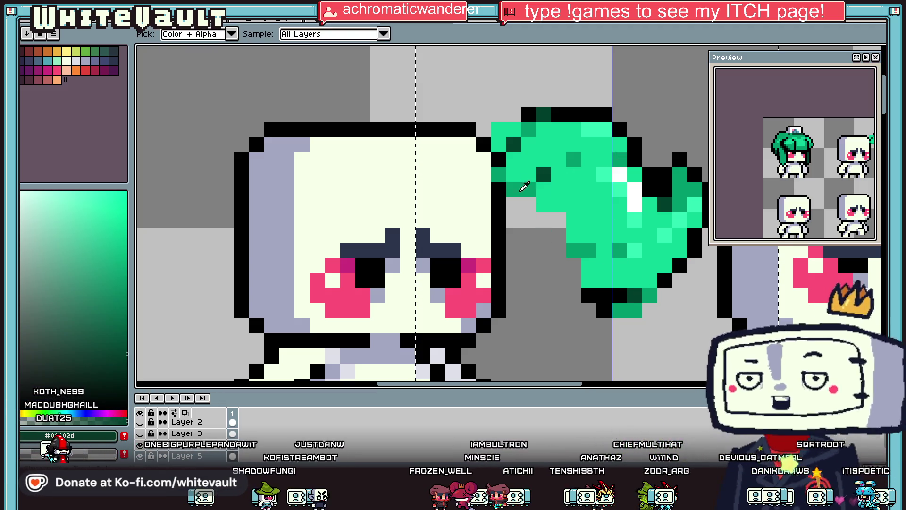
{"action": "scroll", "coordinate": [524, 187], "scroll_direction": "down", "scroll_amount": 2}
{"action": "scroll", "coordinate": [524, 187], "scroll_direction": "down", "scroll_amount": 1}
{"action": "key", "text": "w"}
{"action": "left_click", "coordinate": [575, 210]}
Move the green hair piece onto the first robot's head and commit it in place
{"action": "left_click_drag", "start_coordinate": [575, 210], "coordinate": [468, 201]}
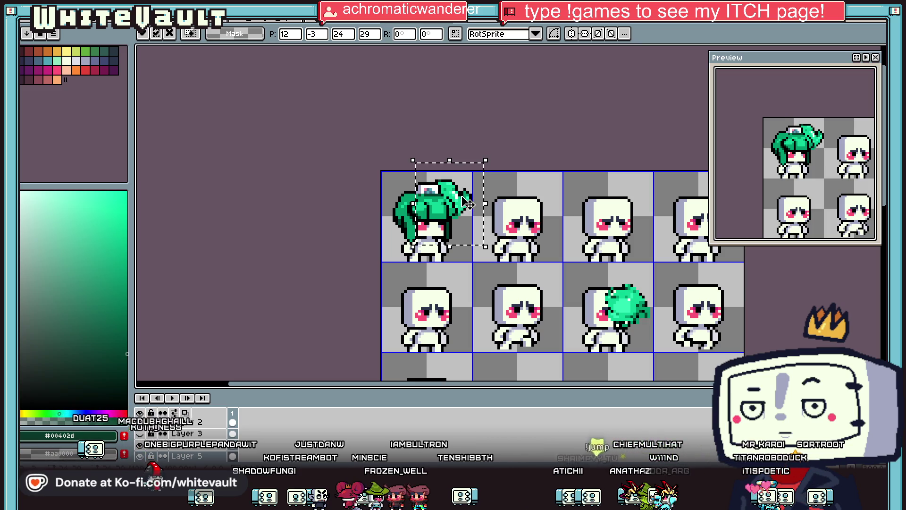
{"action": "key", "text": "i"}
{"action": "scroll", "coordinate": [438, 180], "scroll_direction": "up", "scroll_amount": 2}
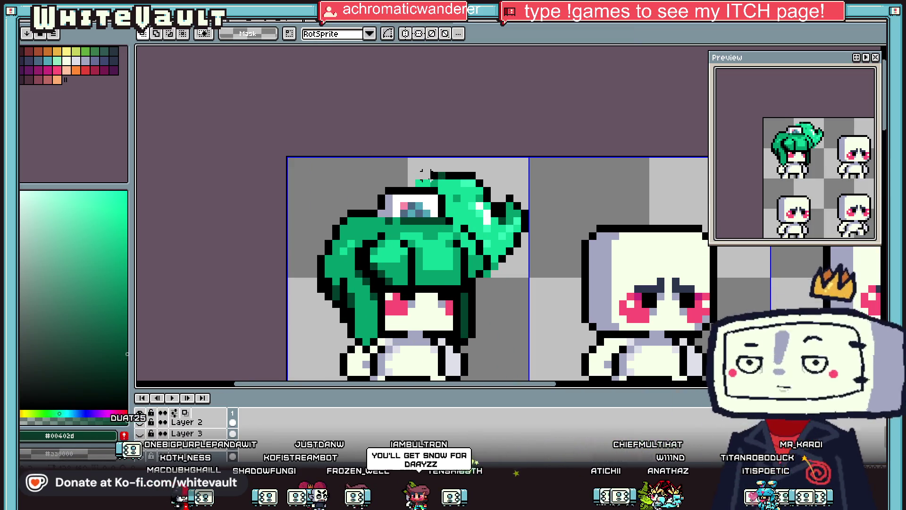
{"action": "left_click", "coordinate": [438, 173]}
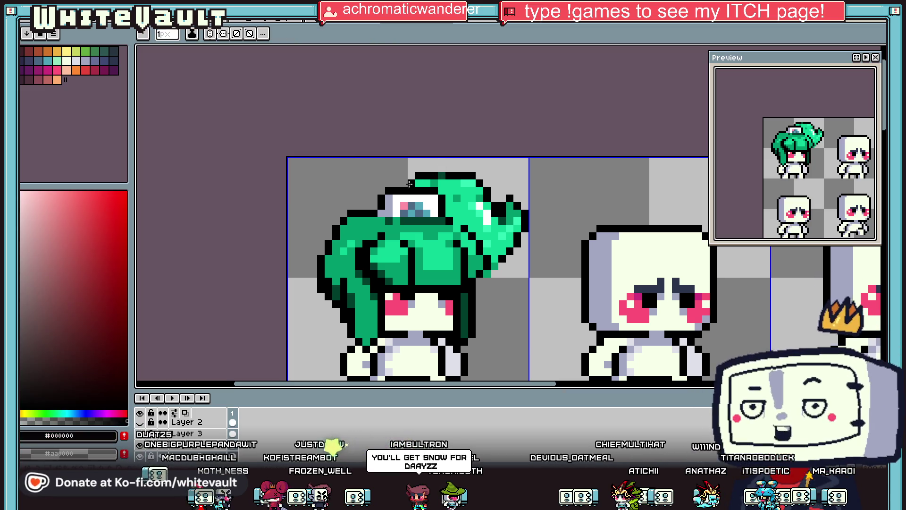
{"action": "scroll", "coordinate": [448, 182], "scroll_direction": "down", "scroll_amount": 2}
{"action": "scroll", "coordinate": [451, 184], "scroll_direction": "up", "scroll_amount": 2}
{"action": "scroll", "coordinate": [444, 188], "scroll_direction": "down", "scroll_amount": 2}
{"action": "scroll", "coordinate": [441, 191], "scroll_direction": "up", "scroll_amount": 2}
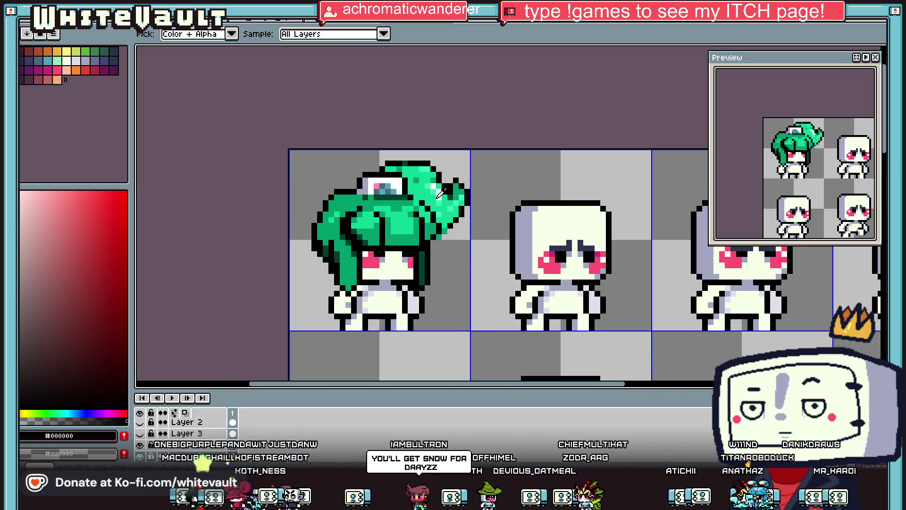
Bucket-fill the bright patch of hair with the mid green #009b6d
{"action": "left_click", "coordinate": [439, 192]}
{"action": "key", "text": "b"}
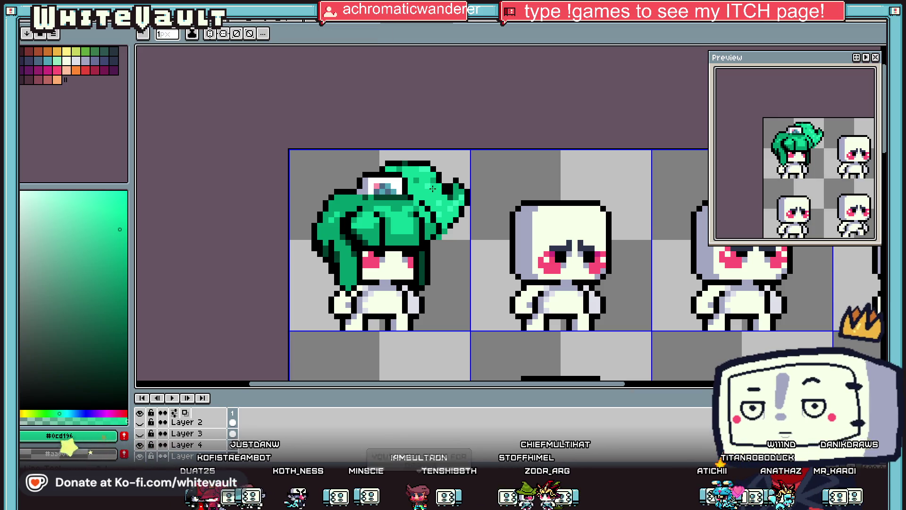
{"action": "scroll", "coordinate": [429, 201], "scroll_direction": "up", "scroll_amount": 1}
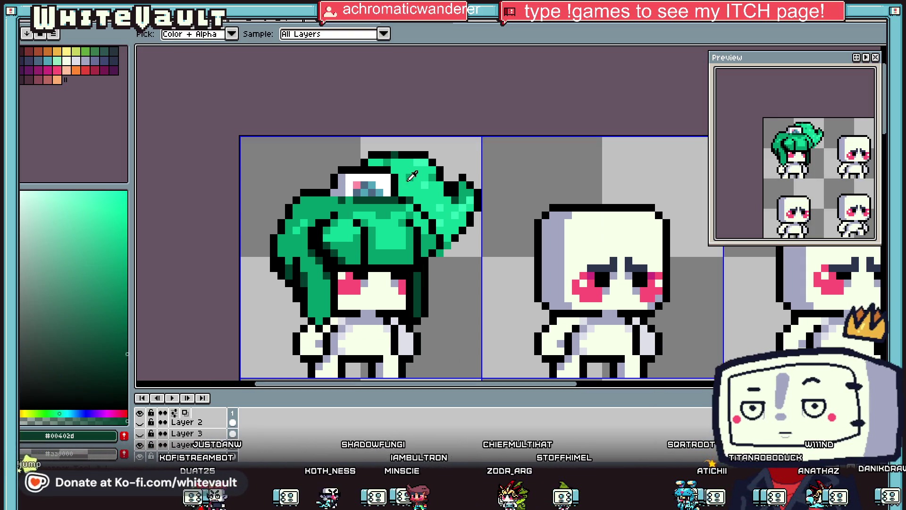
{"action": "left_click", "coordinate": [409, 185], "text": "alt"}
{"action": "key", "text": "g"}
{"action": "left_click", "coordinate": [409, 185]}
{"action": "scroll", "coordinate": [409, 184], "scroll_direction": "down", "scroll_amount": 3}
{"action": "scroll", "coordinate": [387, 180], "scroll_direction": "up", "scroll_amount": 3}
Pencil dark green #00402d shading pixels onto the hair
{"action": "key", "text": "b"}
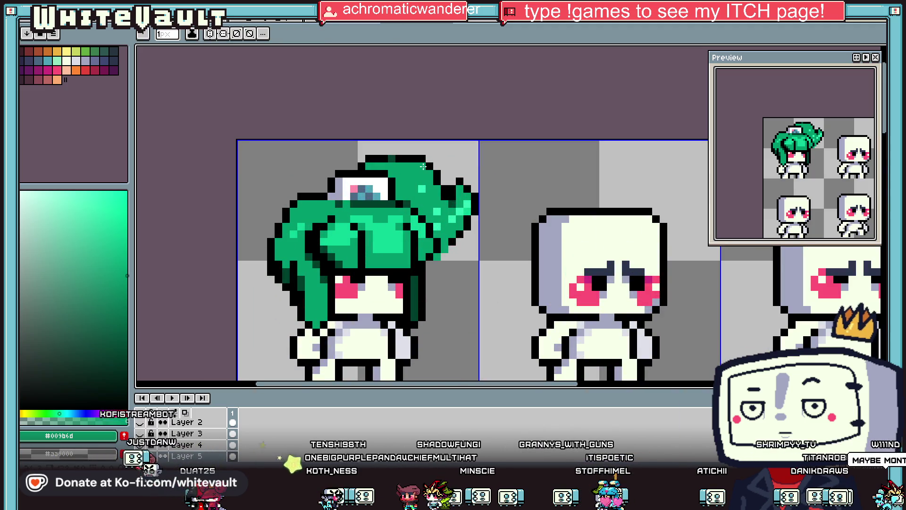
{"action": "key", "text": "alt"}
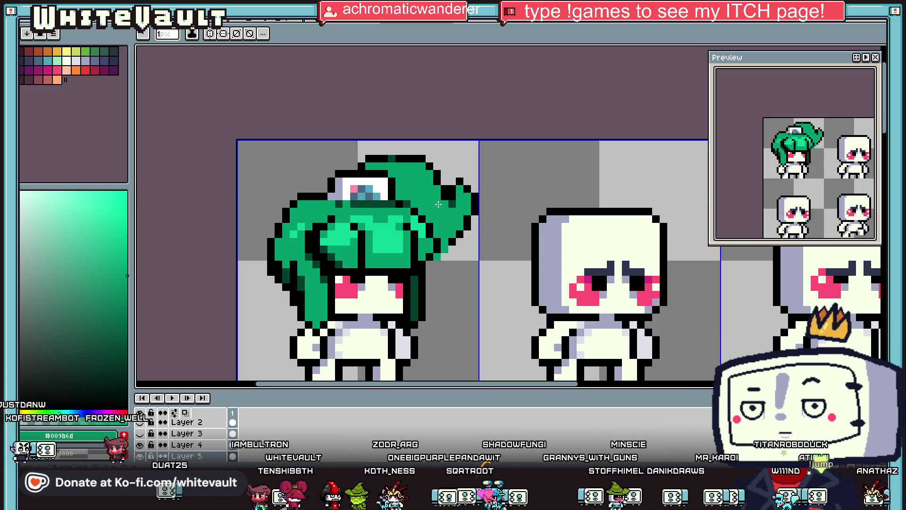
{"action": "key", "text": "i"}
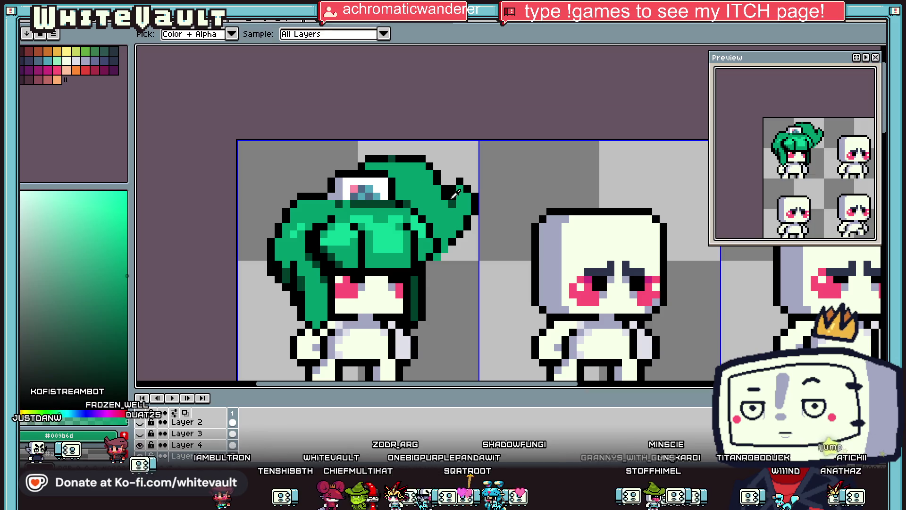
{"action": "scroll", "coordinate": [453, 196], "scroll_direction": "up", "scroll_amount": 5}
{"action": "key", "text": "b"}
{"action": "left_click", "coordinate": [454, 209], "text": "alt"}
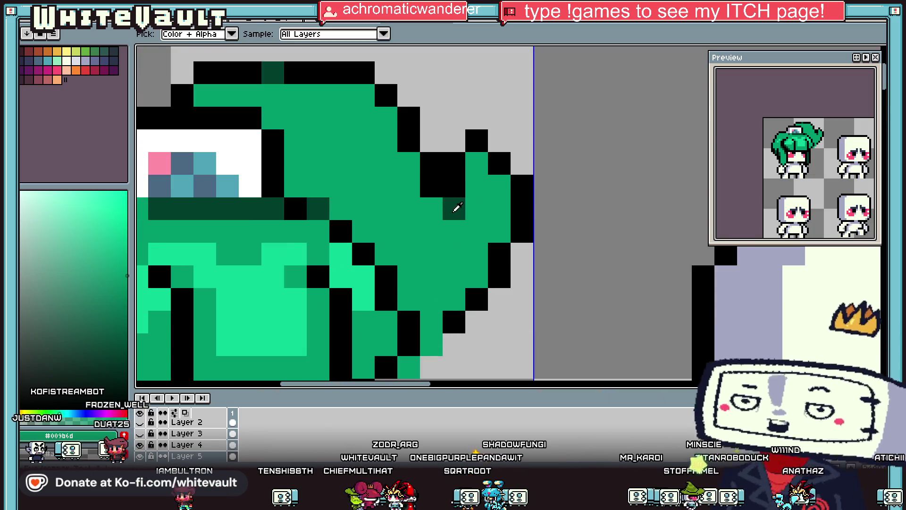
{"action": "left_click", "coordinate": [422, 192]}
{"action": "scroll", "coordinate": [418, 185], "scroll_direction": "down", "scroll_amount": 2}
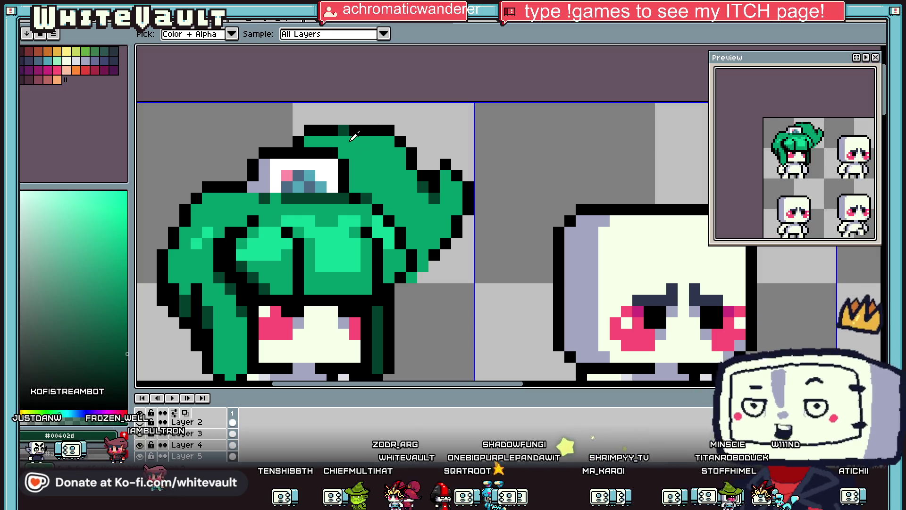
{"action": "key", "text": "b"}
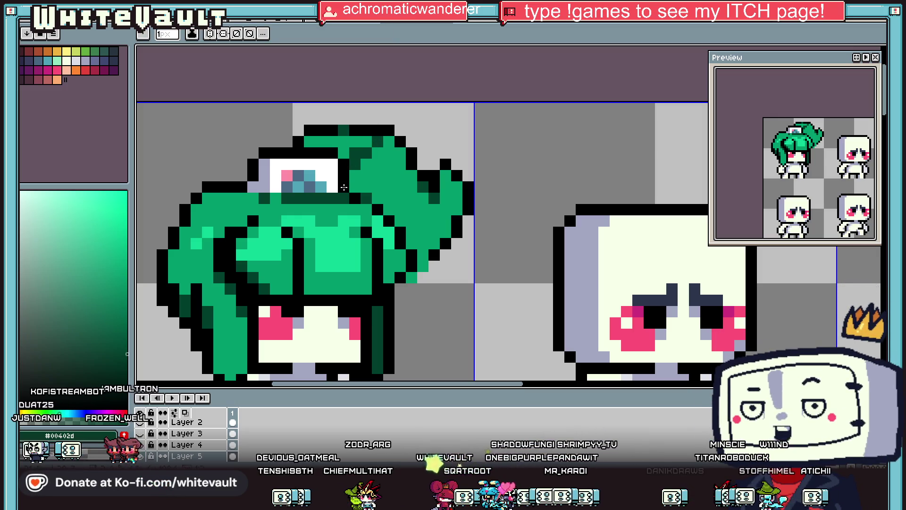
Add more dark green shading on the bun where it joins the cap
{"action": "key", "text": "i"}
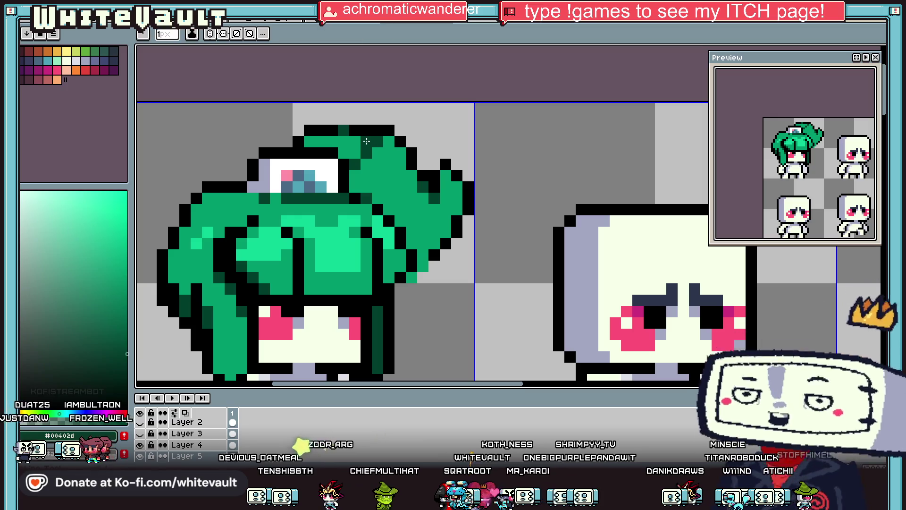
{"action": "left_click", "coordinate": [374, 154]}
{"action": "key", "text": "b"}
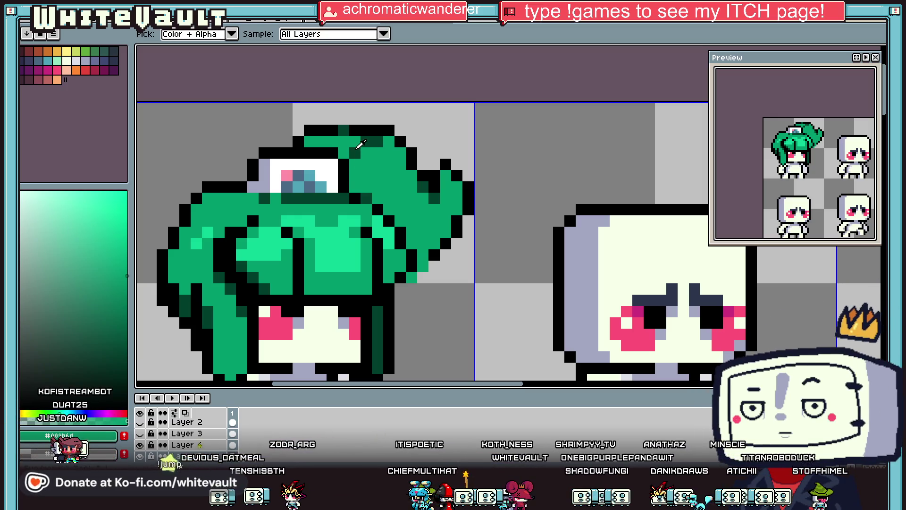
{"action": "left_click", "coordinate": [372, 187], "text": "alt"}
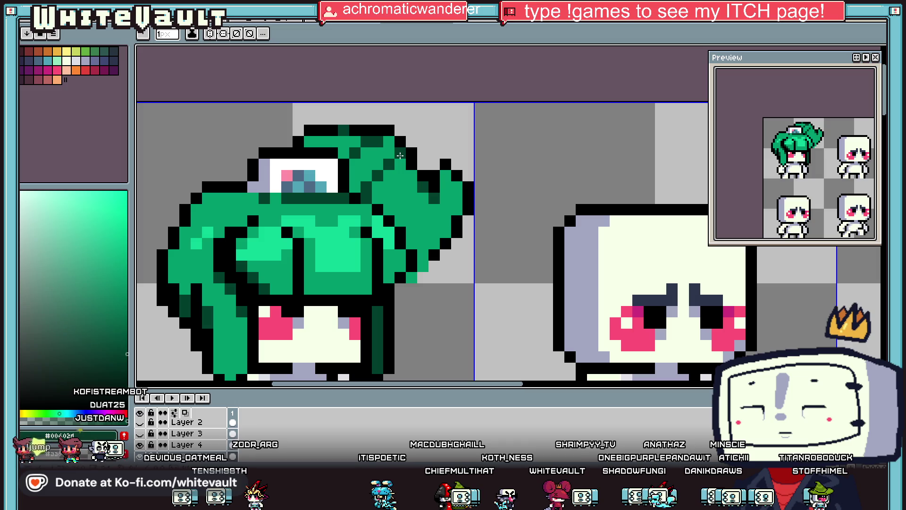
{"action": "scroll", "coordinate": [400, 156], "scroll_direction": "down", "scroll_amount": 4}
{"action": "key", "text": "alt"}
{"action": "scroll", "coordinate": [390, 178], "scroll_direction": "up", "scroll_amount": 3}
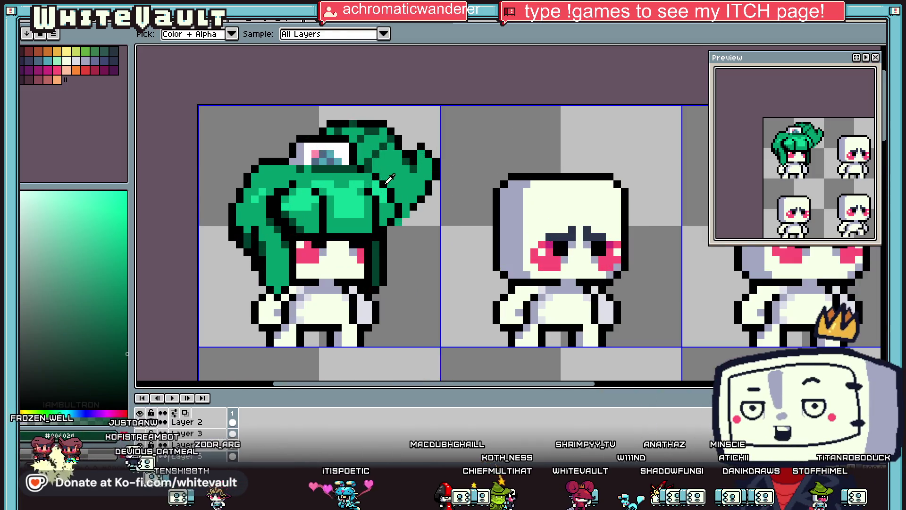
{"action": "scroll", "coordinate": [390, 179], "scroll_direction": "up", "scroll_amount": 3}
{"action": "left_click", "coordinate": [427, 247]}
{"action": "scroll", "coordinate": [411, 281], "scroll_direction": "down", "scroll_amount": 2}
{"action": "scroll", "coordinate": [453, 236], "scroll_direction": "down", "scroll_amount": 1}
{"action": "scroll", "coordinate": [468, 197], "scroll_direction": "up", "scroll_amount": 1}
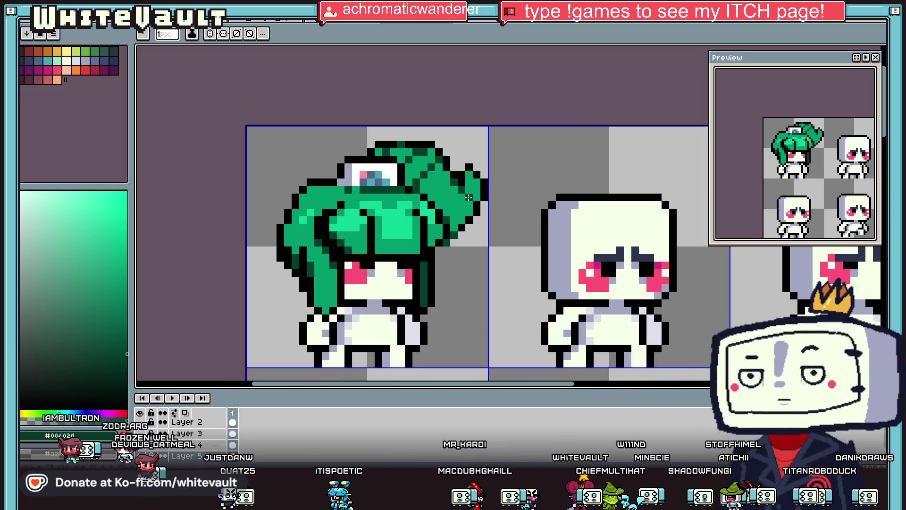
{"action": "scroll", "coordinate": [554, 240], "scroll_direction": "down", "scroll_amount": 5}
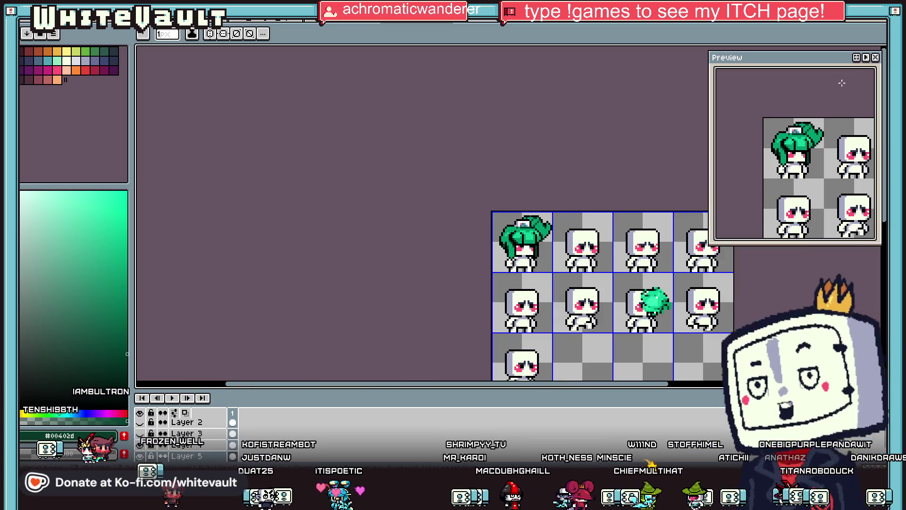
On Layer 4, select the area around the spare green bun and add a new layer
{"action": "key", "text": "m"}
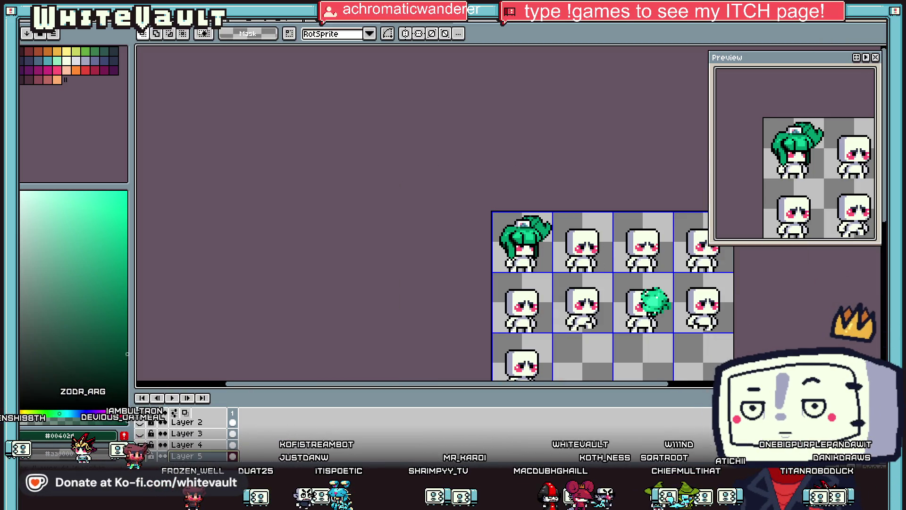
{"action": "left_click", "coordinate": [187, 446]}
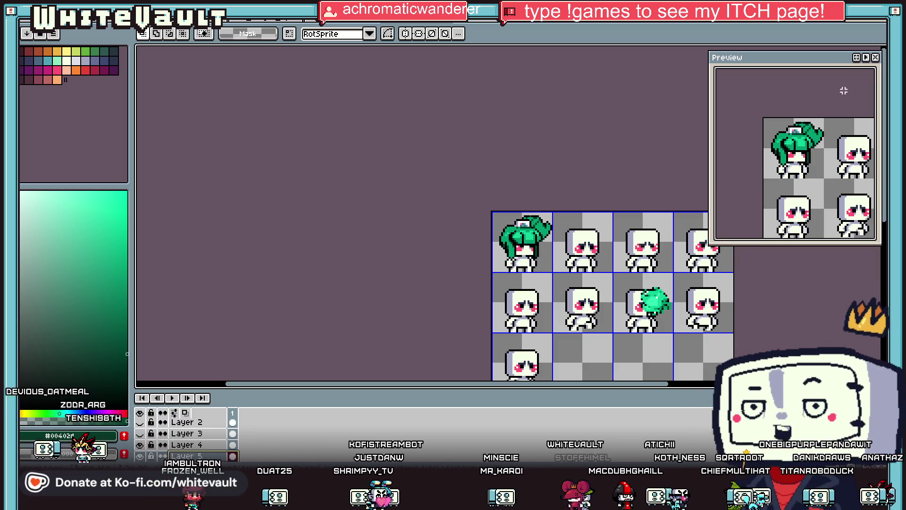
{"action": "key", "text": "w"}
{"action": "left_click_drag", "start_coordinate": [574, 281], "coordinate": [701, 342]}
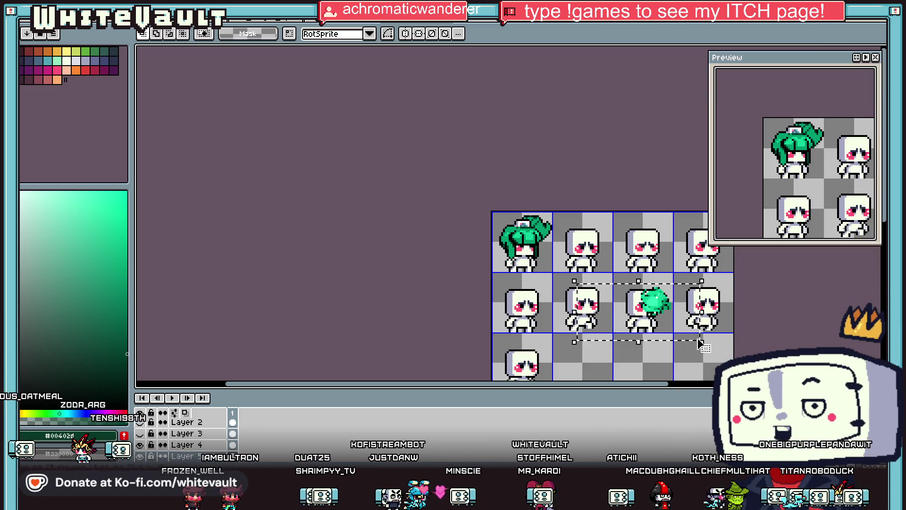
{"action": "scroll", "coordinate": [198, 440], "scroll_direction": "down", "scroll_amount": 2}
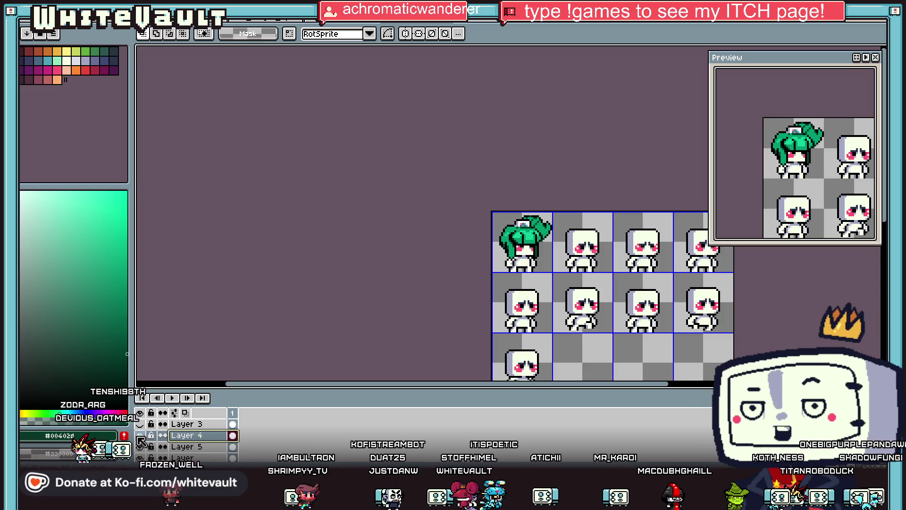
{"action": "right_click", "coordinate": [204, 441]}
{"action": "left_click", "coordinate": [338, 422]}
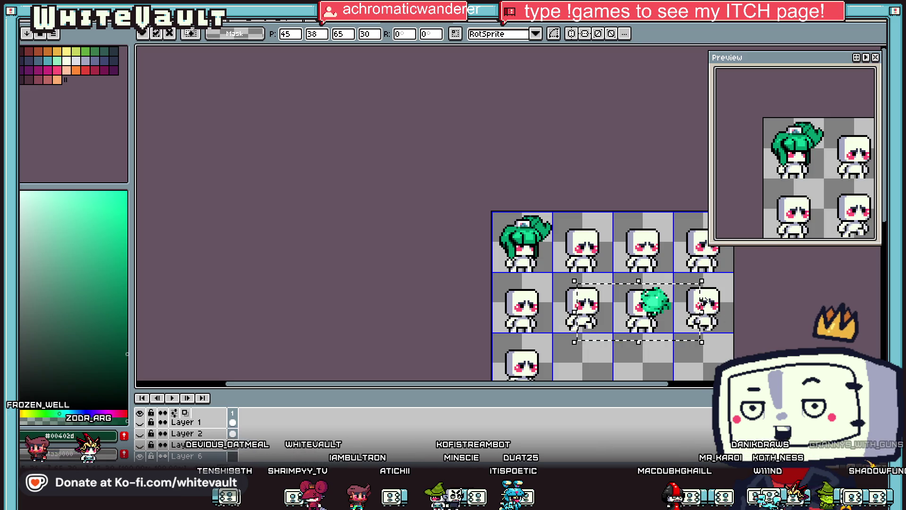
Move the bun up-left one cell and erase its lower-right green pixels
{"action": "scroll", "coordinate": [657, 300], "scroll_direction": "up", "scroll_amount": 2}
{"action": "left_click_drag", "start_coordinate": [646, 301], "coordinate": [524, 248]}
{"action": "scroll", "coordinate": [547, 273], "scroll_direction": "up", "scroll_amount": 2}
{"action": "left_click", "coordinate": [560, 274]}
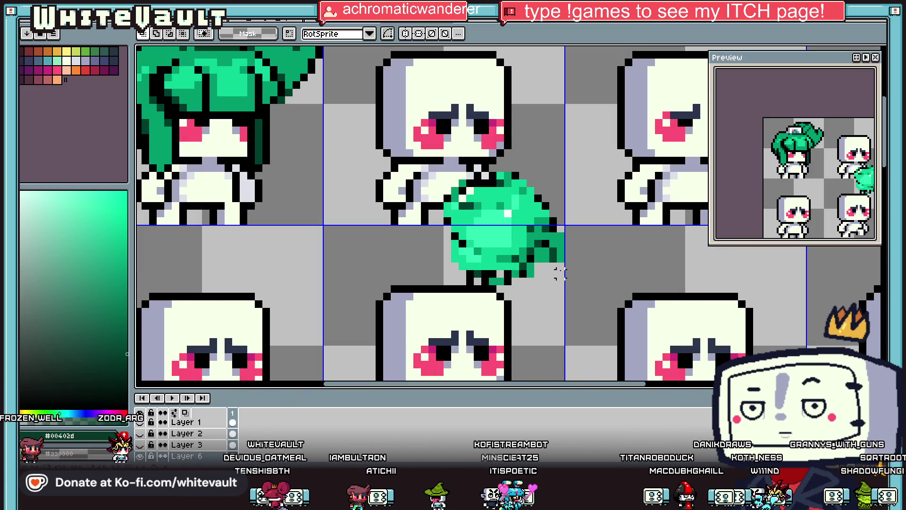
{"action": "key", "text": "e"}
{"action": "mouse_move", "coordinate": [564, 257]}
{"action": "left_mouse_down"}
{"action": "mouse_move", "coordinate": [507, 298]}
{"action": "mouse_move", "coordinate": [498, 284]}
{"action": "left_mouse_up"}
{"action": "scroll", "coordinate": [502, 284], "scroll_direction": "down", "scroll_amount": 2}
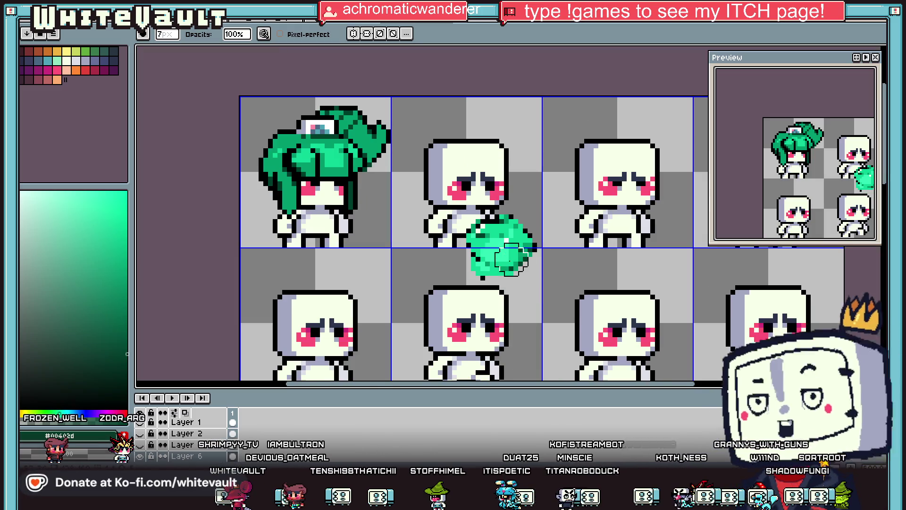
Draw black outlines along the blob's lower-left and lower-right edges, then sample its green
{"action": "key", "text": "i"}
{"action": "scroll", "coordinate": [487, 226], "scroll_direction": "up", "scroll_amount": 2}
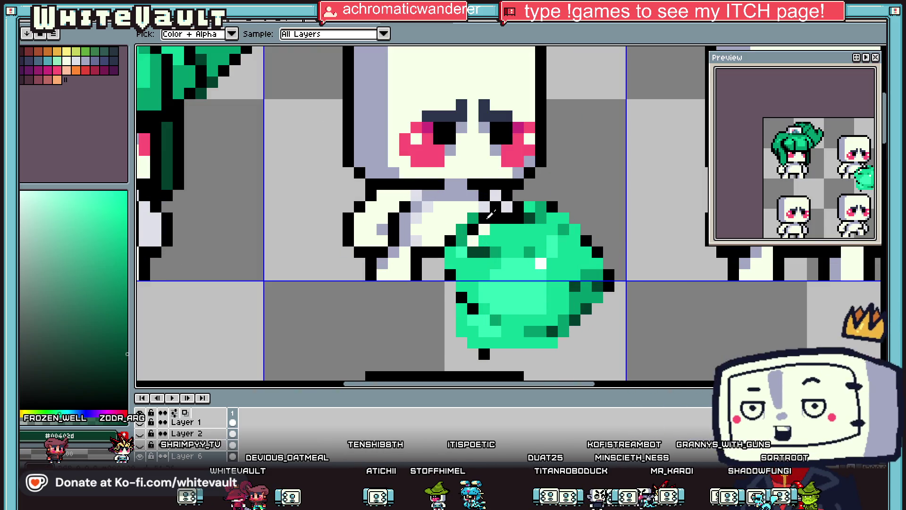
{"action": "left_click", "coordinate": [449, 230]}
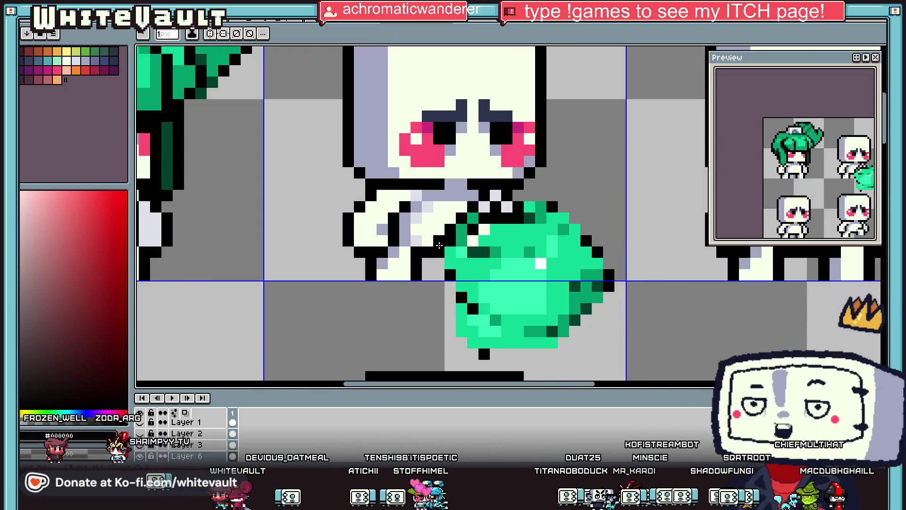
{"action": "mouse_move", "coordinate": [451, 303]}
{"action": "left_mouse_down"}
{"action": "mouse_move", "coordinate": [461, 334]}
{"action": "mouse_move", "coordinate": [547, 351]}
{"action": "left_mouse_up"}
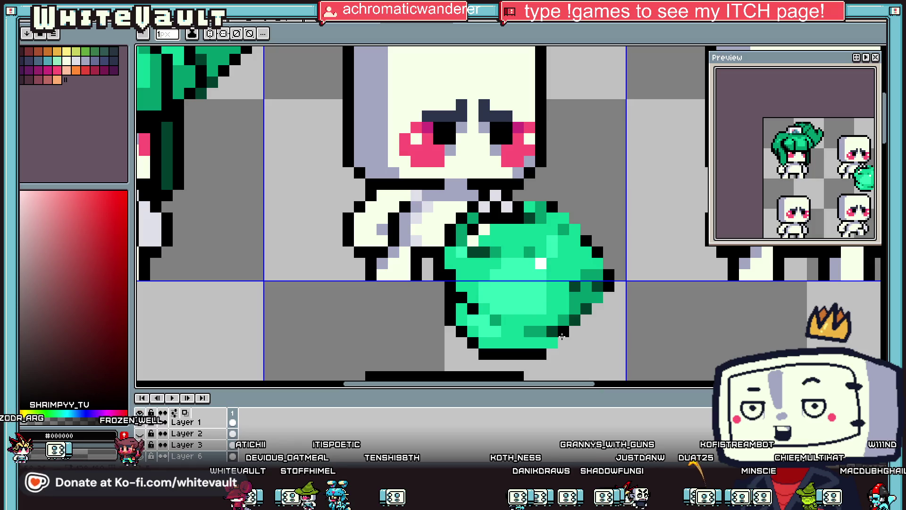
{"action": "scroll", "coordinate": [562, 336], "scroll_direction": "up", "scroll_amount": 3}
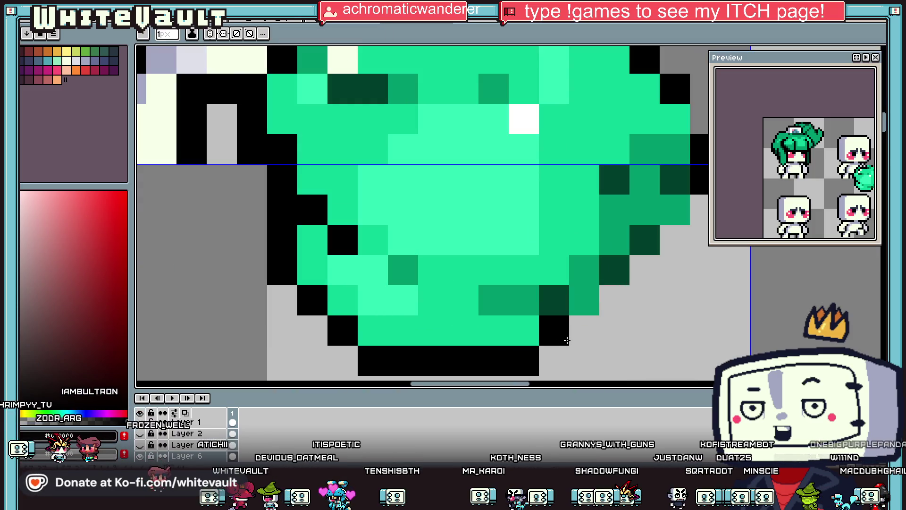
{"action": "mouse_move", "coordinate": [566, 340]}
{"action": "left_mouse_down"}
{"action": "mouse_move", "coordinate": [670, 236]}
{"action": "mouse_move", "coordinate": [624, 95]}
{"action": "left_mouse_up"}
{"action": "scroll", "coordinate": [675, 227], "scroll_direction": "down", "scroll_amount": 2}
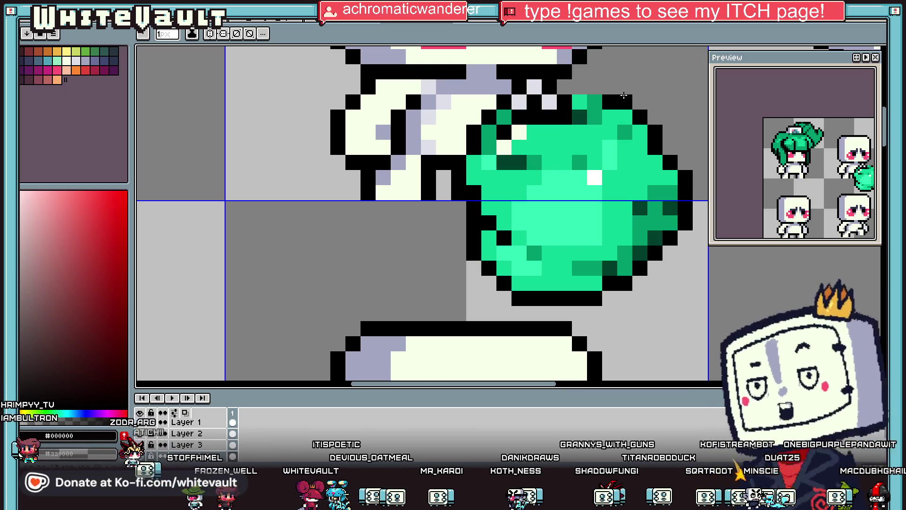
{"action": "left_click", "coordinate": [603, 124], "text": "alt"}
{"action": "scroll", "coordinate": [604, 124], "scroll_direction": "down", "scroll_amount": 2}
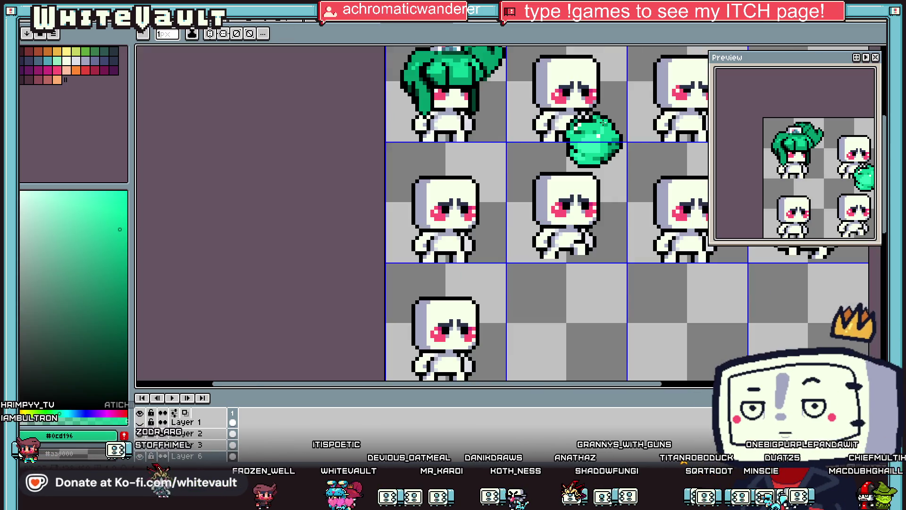
Magic-wand select the green blob and try it on robot heads, undoing and committing moves
{"action": "scroll", "coordinate": [604, 124], "scroll_direction": "down", "scroll_amount": 1}
{"action": "scroll", "coordinate": [604, 123], "scroll_direction": "down", "scroll_amount": 1}
{"action": "key", "text": "w"}
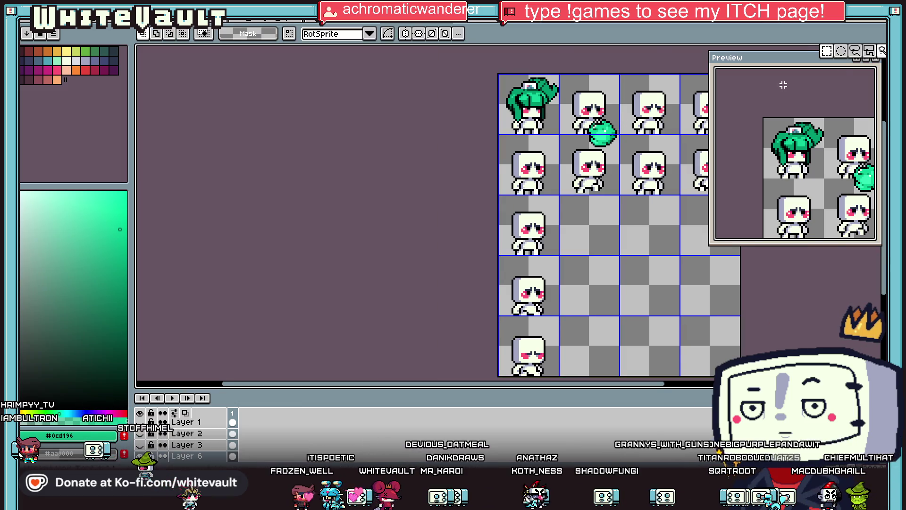
{"action": "scroll", "coordinate": [543, 106], "scroll_direction": "up", "scroll_amount": 2}
{"action": "left_click", "coordinate": [633, 148]}
{"action": "mouse_move", "coordinate": [680, 199]}
{"action": "left_mouse_down"}
{"action": "mouse_move", "coordinate": [538, 130]}
{"action": "mouse_move", "coordinate": [680, 217]}
{"action": "left_mouse_up"}
{"action": "key", "text": "ctrl+d"}
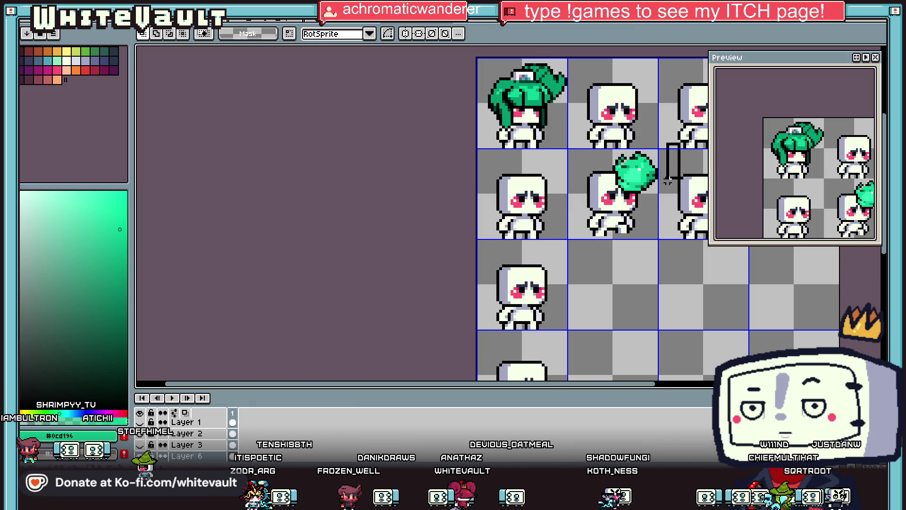
{"action": "left_click", "coordinate": [661, 210]}
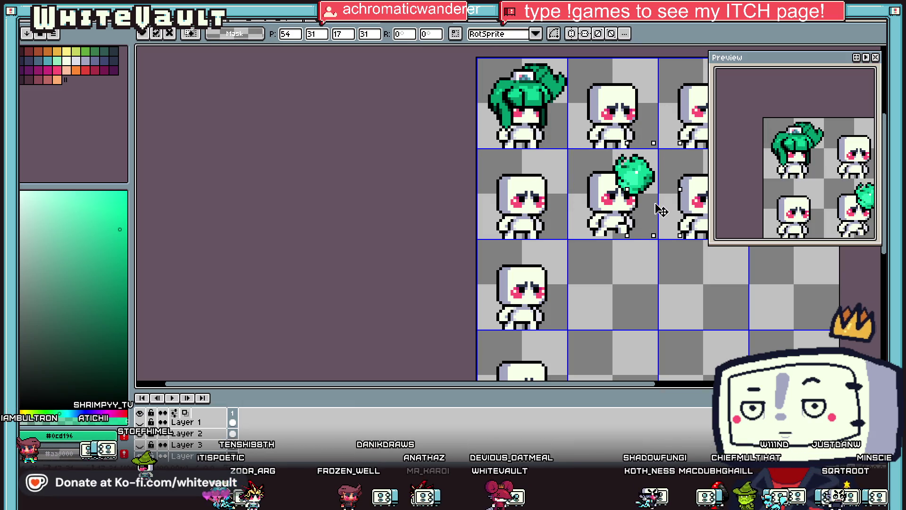
{"action": "mouse_move", "coordinate": [661, 211]}
{"action": "left_mouse_down"}
{"action": "mouse_move", "coordinate": [536, 141]}
{"action": "mouse_move", "coordinate": [630, 176]}
{"action": "left_mouse_up"}
{"action": "scroll", "coordinate": [631, 177], "scroll_direction": "up", "scroll_amount": 1}
{"action": "key", "text": "Return"}
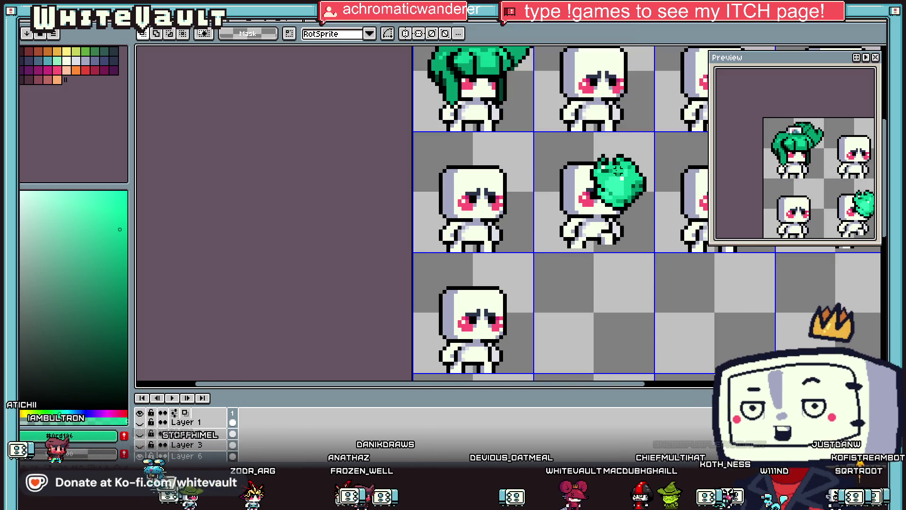
{"action": "left_click", "coordinate": [655, 184]}
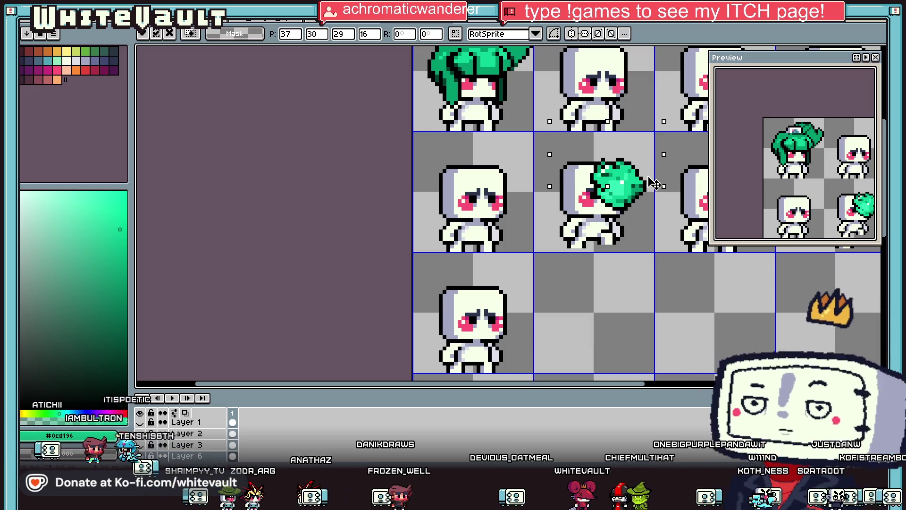
{"action": "key", "text": "Return"}
{"action": "scroll", "coordinate": [654, 175], "scroll_direction": "down", "scroll_amount": 2}
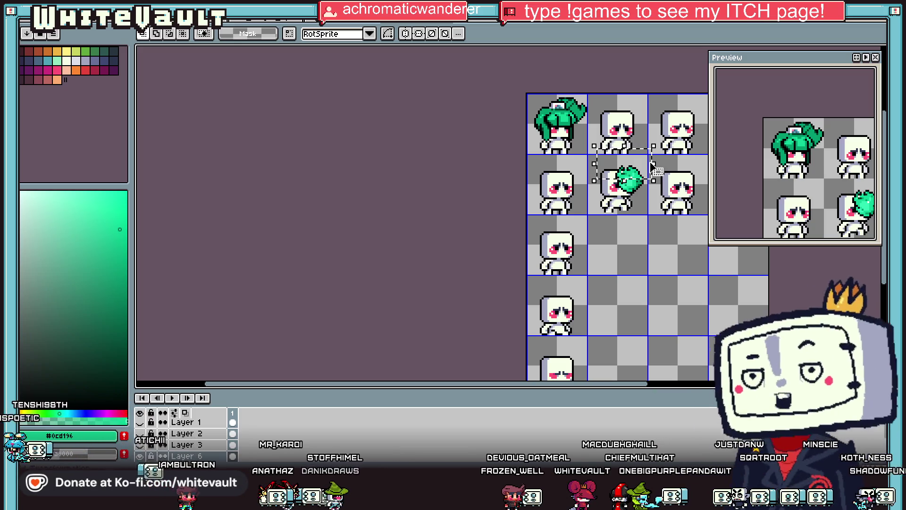
Move the blob once more and commit it between the second and third robot columns
{"action": "key", "text": "i"}
{"action": "scroll", "coordinate": [643, 156], "scroll_direction": "up", "scroll_amount": 2}
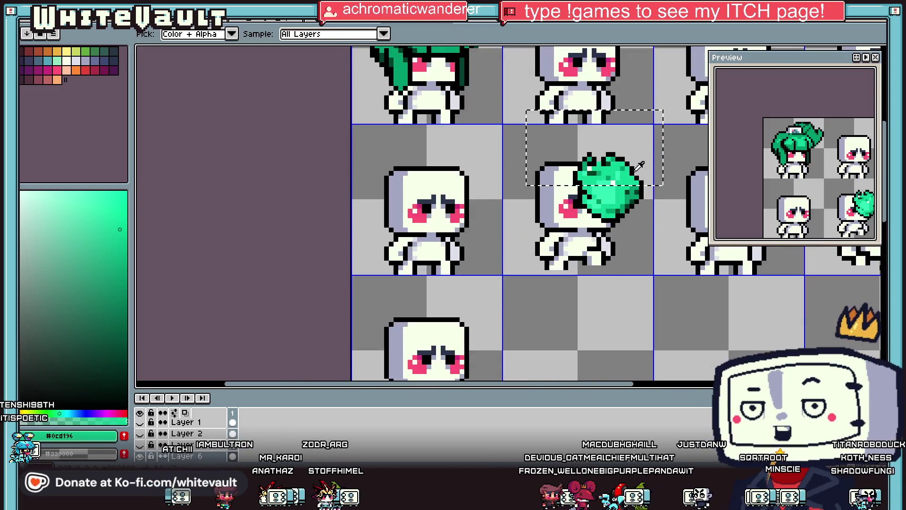
{"action": "scroll", "coordinate": [635, 172], "scroll_direction": "up", "scroll_amount": 1}
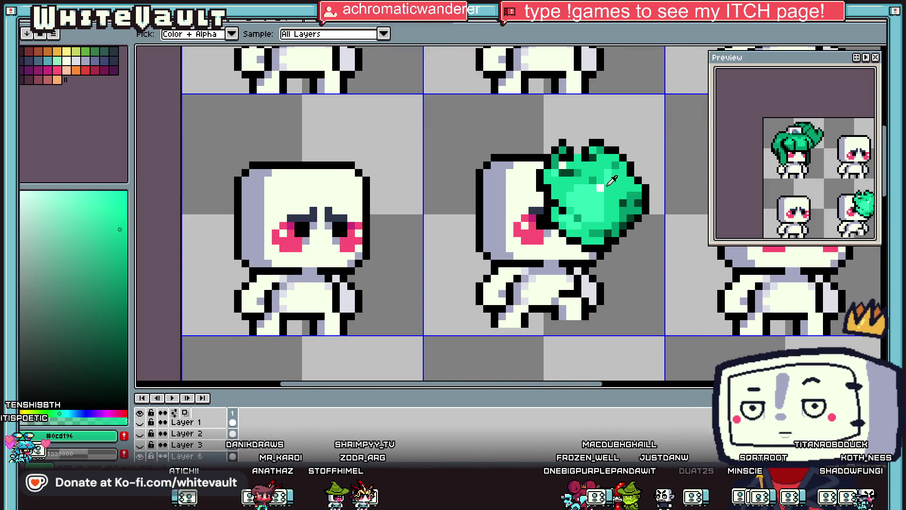
{"action": "scroll", "coordinate": [599, 164], "scroll_direction": "down", "scroll_amount": 2}
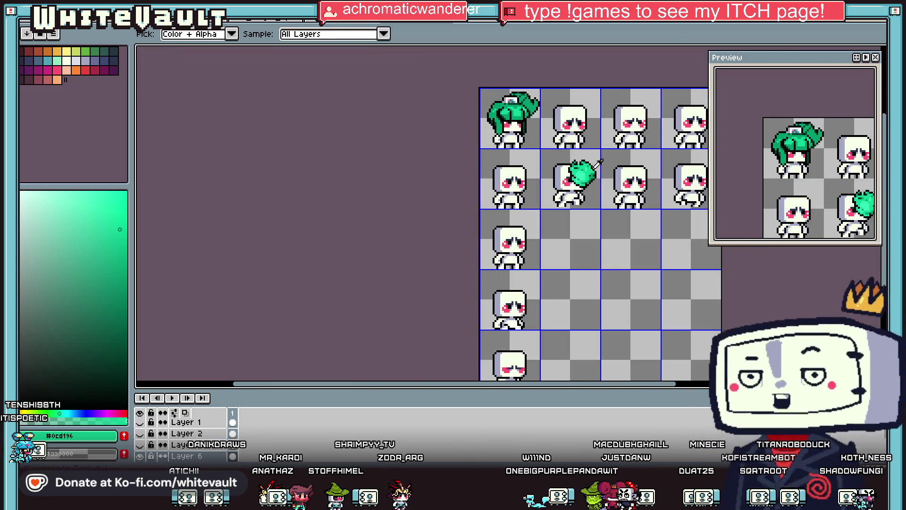
{"action": "key", "text": "m"}
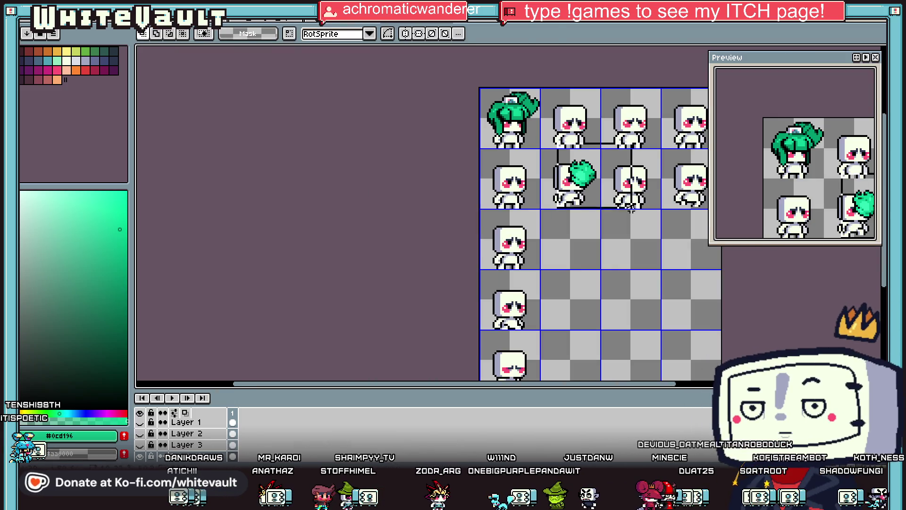
{"action": "left_click_drag", "start_coordinate": [625, 209], "coordinate": [534, 139]}
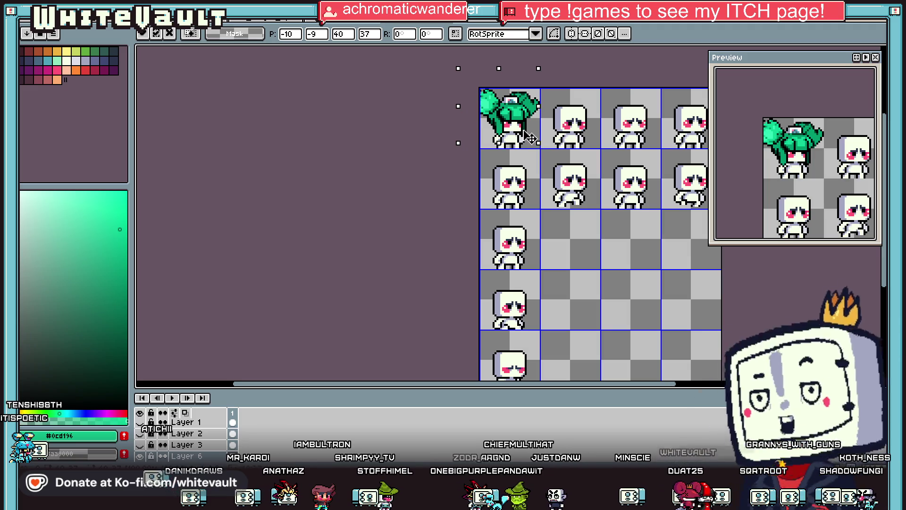
{"action": "scroll", "coordinate": [644, 183], "scroll_direction": "up", "scroll_amount": 1}
{"action": "left_click", "coordinate": [682, 246]}
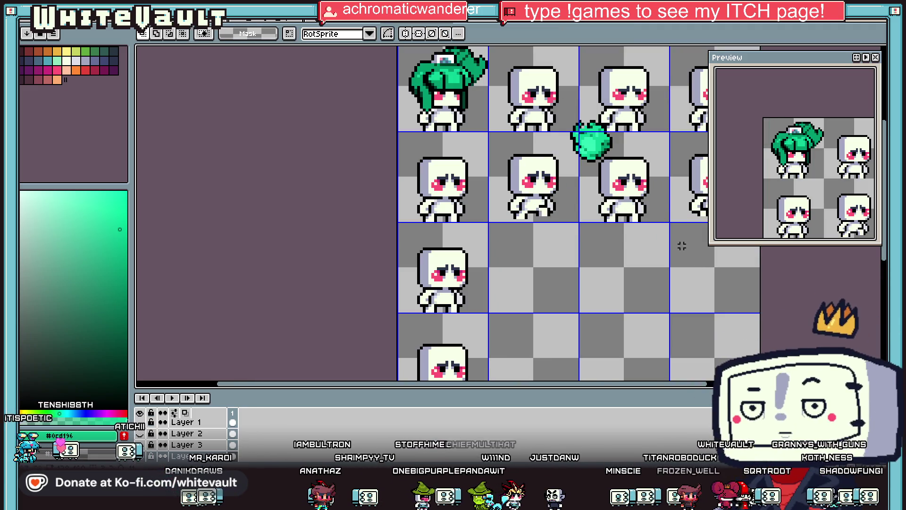
{"action": "scroll", "coordinate": [546, 101], "scroll_direction": "down", "scroll_amount": 2}
{"action": "scroll", "coordinate": [527, 82], "scroll_direction": "up", "scroll_amount": 3}
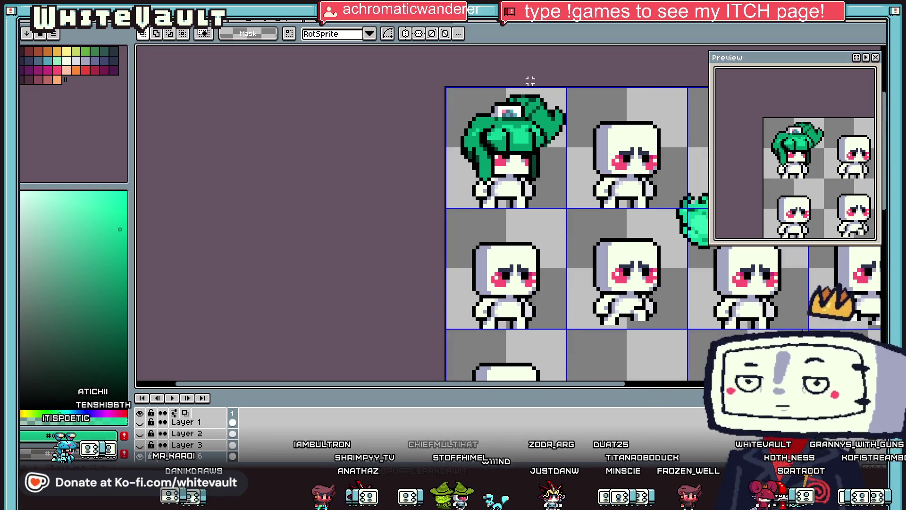
Draw a curled left hair bun outline in black and fill it with the hair's green
{"action": "key", "text": "b"}
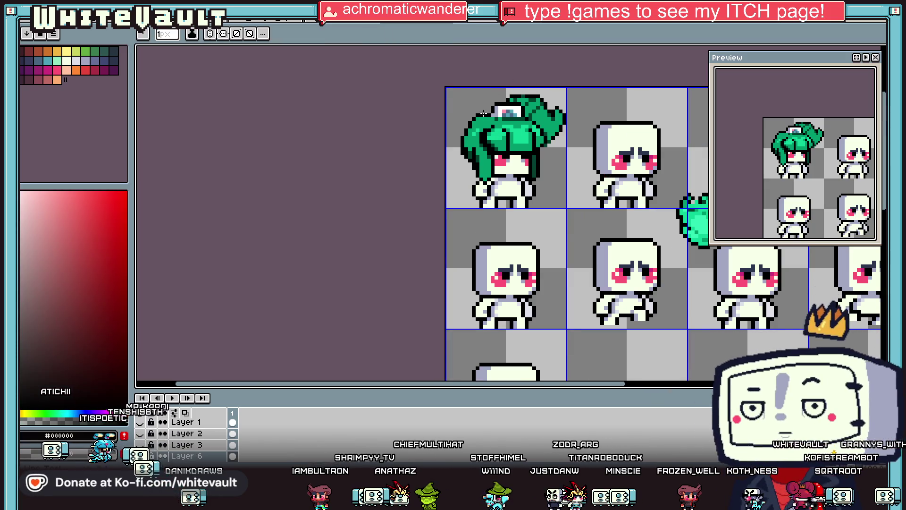
{"action": "scroll", "coordinate": [486, 111], "scroll_direction": "up", "scroll_amount": 1}
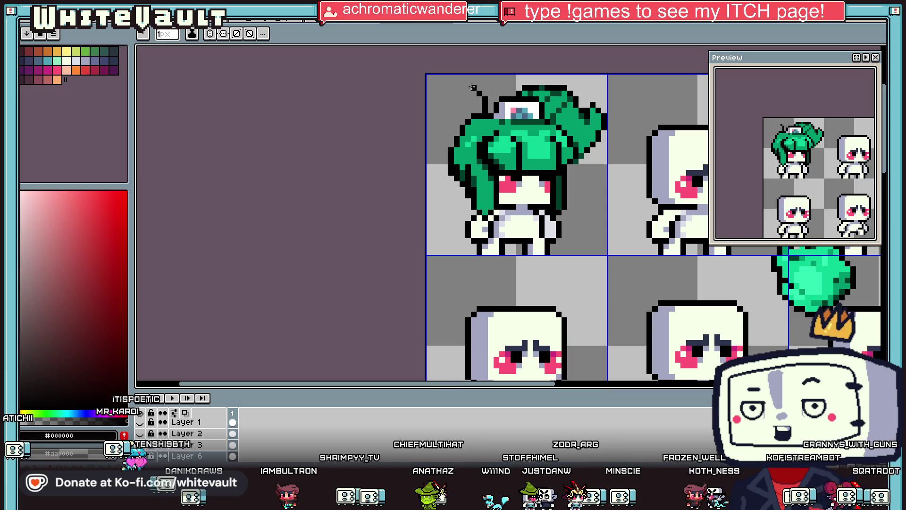
{"action": "left_click_drag", "start_coordinate": [452, 88], "coordinate": [443, 94]}
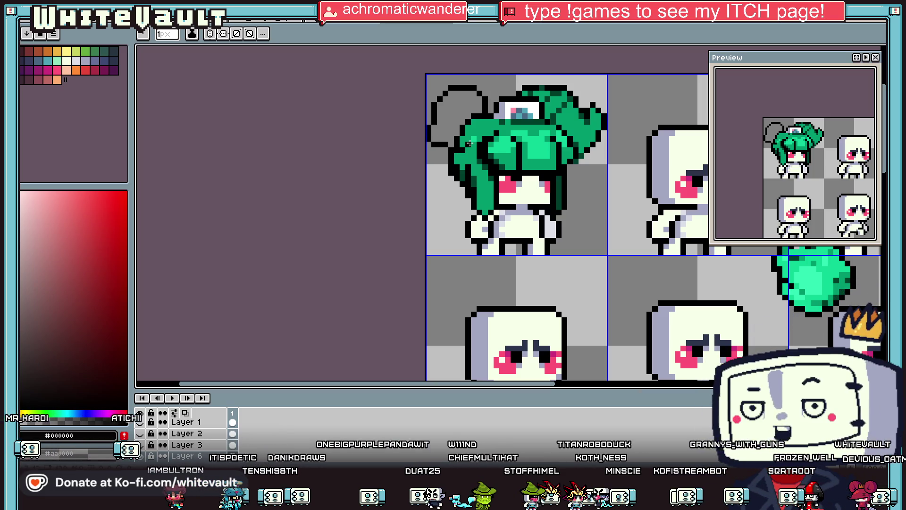
{"action": "left_click", "coordinate": [482, 122], "text": "alt"}
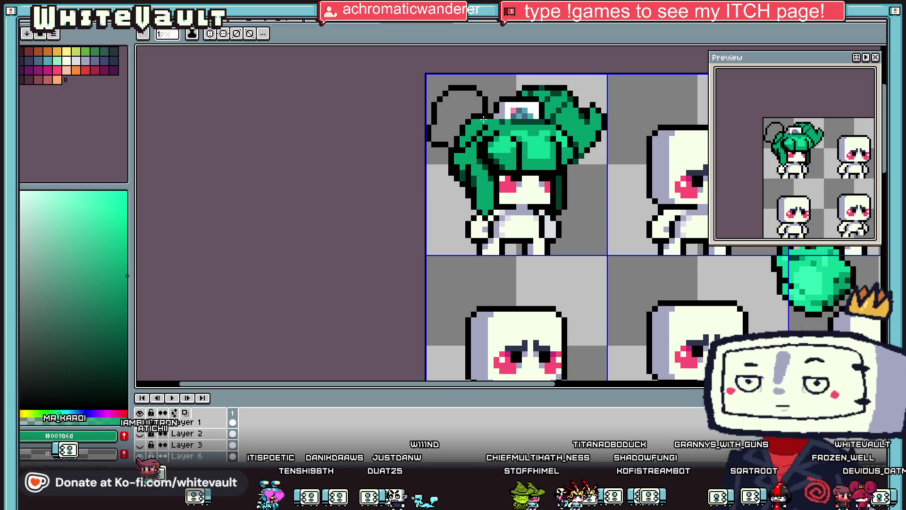
{"action": "left_click", "coordinate": [471, 110]}
Shade the left bun with light-green highlights and dark-green shading, then select the stray blob
{"action": "left_click", "coordinate": [433, 123], "text": "alt"}
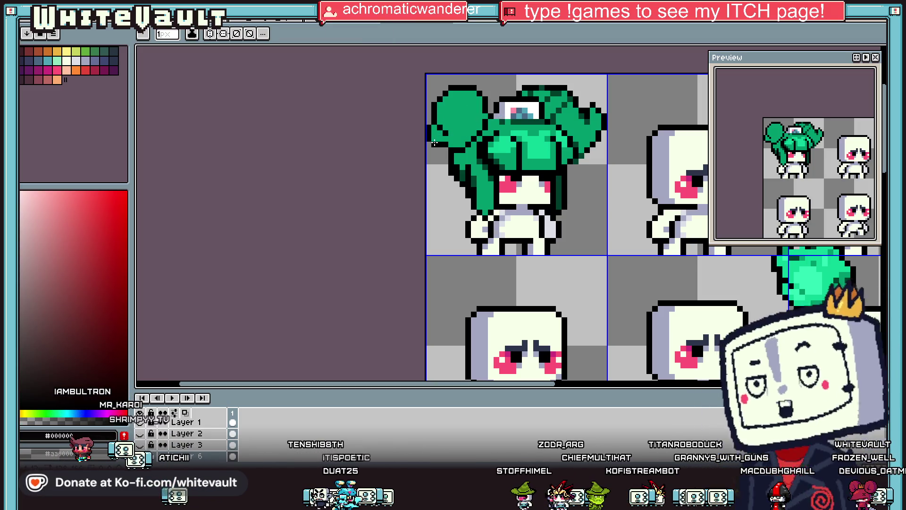
{"action": "left_click", "coordinate": [505, 141], "text": "alt"}
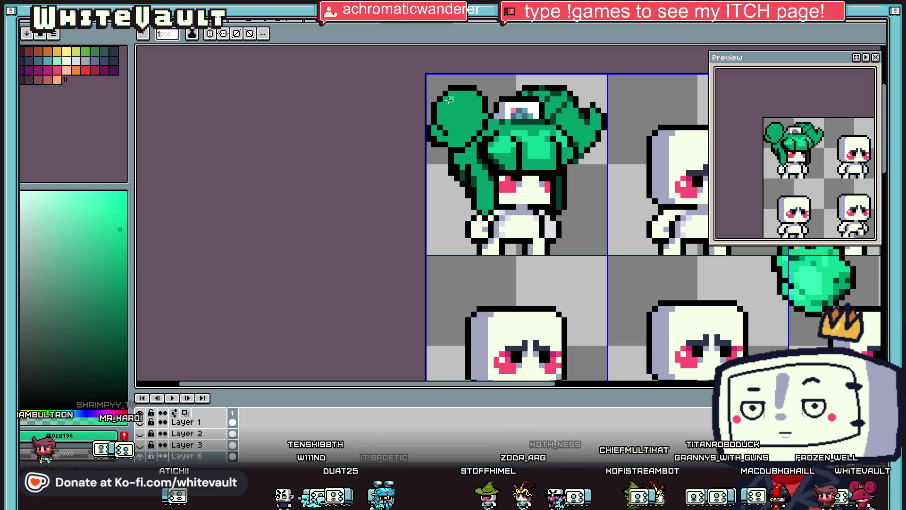
{"action": "scroll", "coordinate": [461, 113], "scroll_direction": "up", "scroll_amount": 2}
{"action": "left_click_drag", "start_coordinate": [456, 97], "coordinate": [494, 111]}
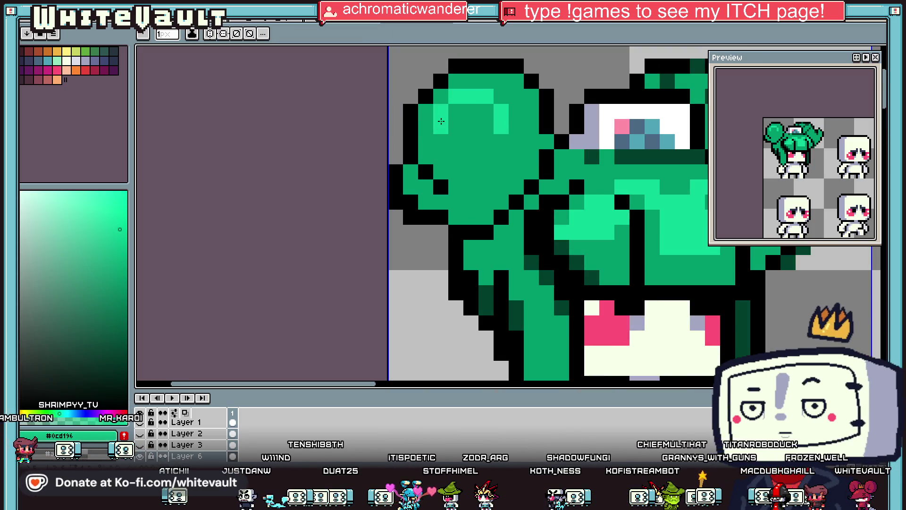
{"action": "scroll", "coordinate": [490, 142], "scroll_direction": "down", "scroll_amount": 2}
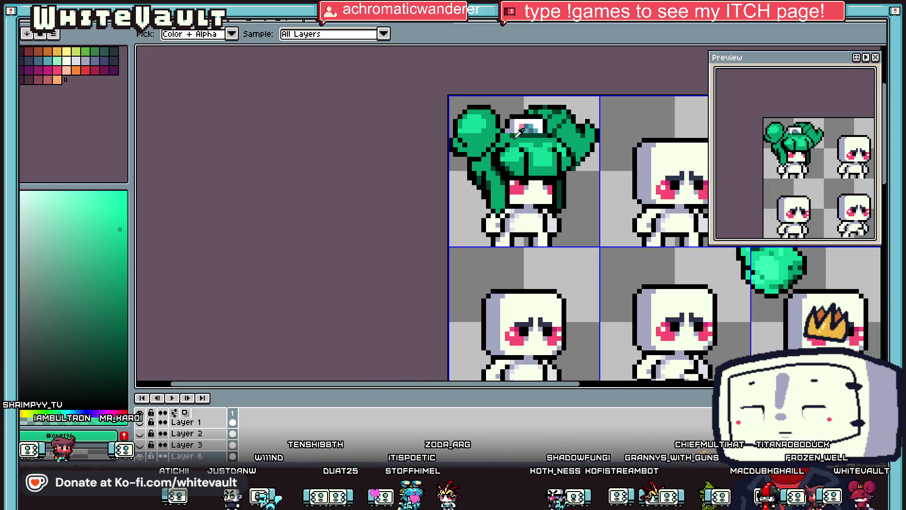
{"action": "left_click", "coordinate": [472, 108], "text": "alt"}
{"action": "scroll", "coordinate": [471, 107], "scroll_direction": "up", "scroll_amount": 2}
{"action": "left_click_drag", "start_coordinate": [473, 115], "coordinate": [472, 124]}
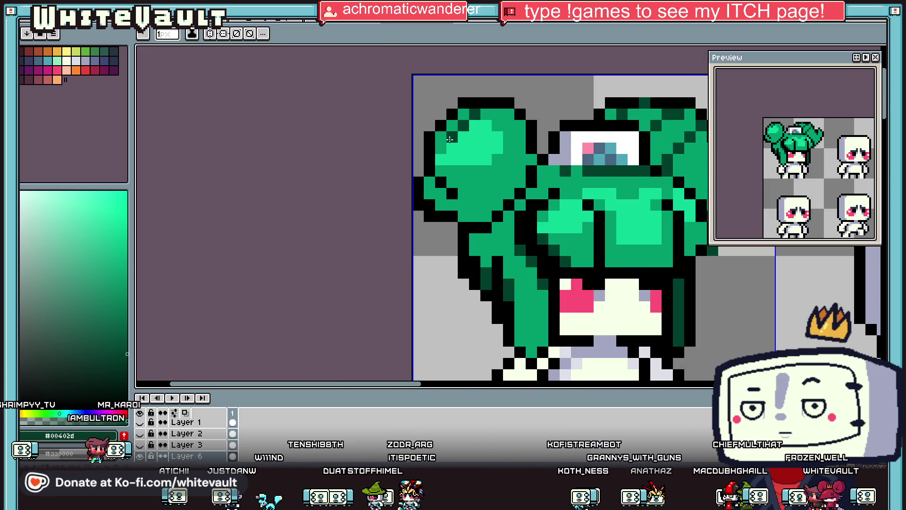
{"action": "left_click_drag", "start_coordinate": [464, 172], "coordinate": [476, 133]}
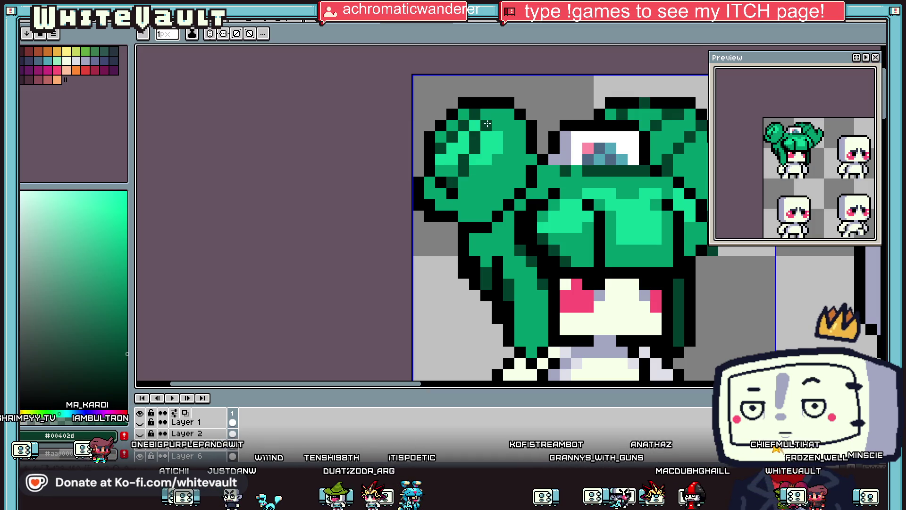
{"action": "scroll", "coordinate": [511, 119], "scroll_direction": "down", "scroll_amount": 3}
{"action": "scroll", "coordinate": [512, 139], "scroll_direction": "up", "scroll_amount": 2}
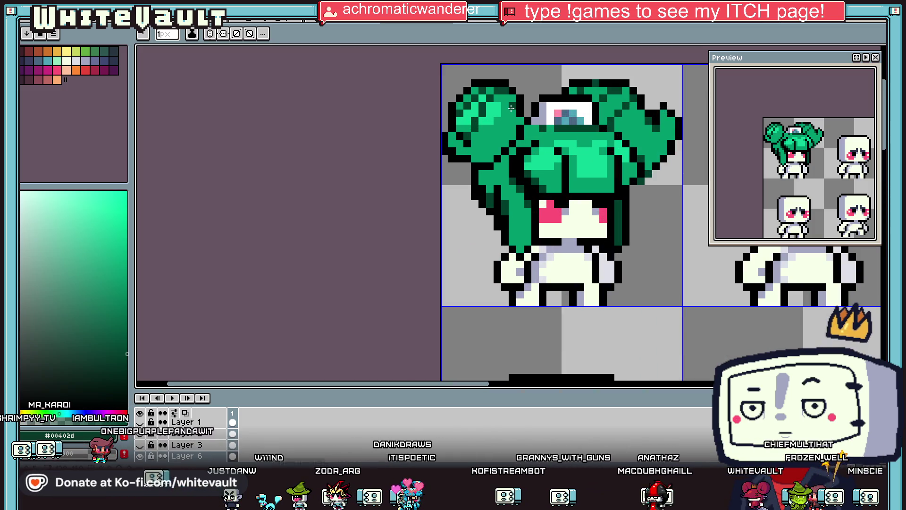
{"action": "scroll", "coordinate": [511, 108], "scroll_direction": "down", "scroll_amount": 2}
{"action": "scroll", "coordinate": [584, 185], "scroll_direction": "down", "scroll_amount": 1}
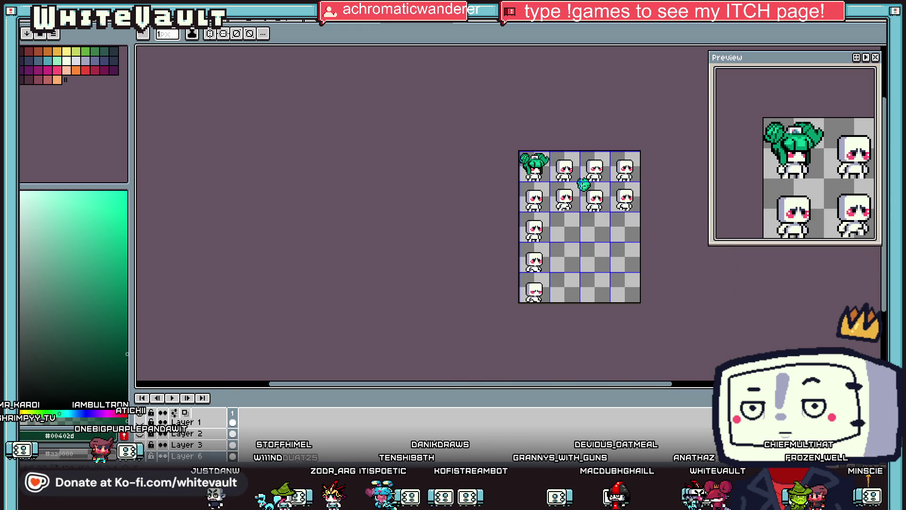
{"action": "scroll", "coordinate": [584, 185], "scroll_direction": "up", "scroll_amount": 1}
{"action": "key", "text": "m"}
{"action": "left_click_drag", "start_coordinate": [550, 151], "coordinate": [635, 218]}
{"action": "key", "text": "ctrl+z"}
{"action": "key", "text": "ctrl+z"}
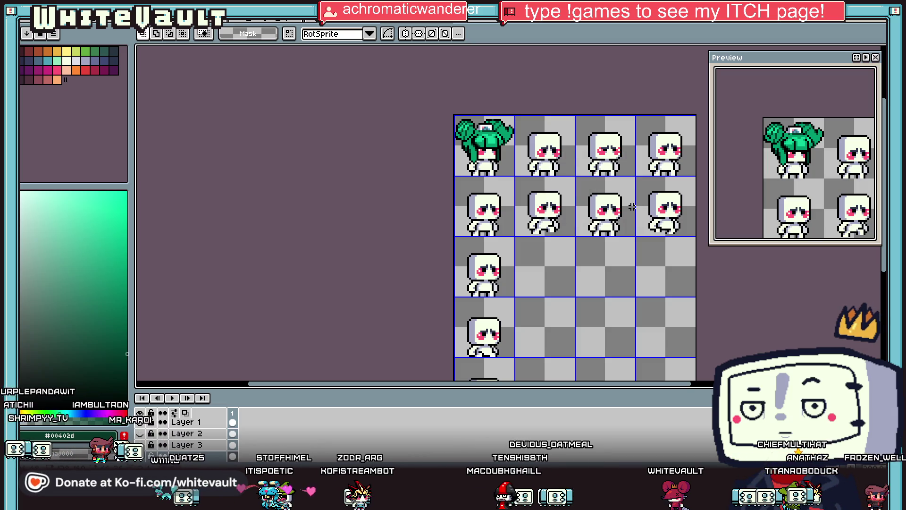
{"action": "scroll", "coordinate": [475, 133], "scroll_direction": "up", "scroll_amount": 1}
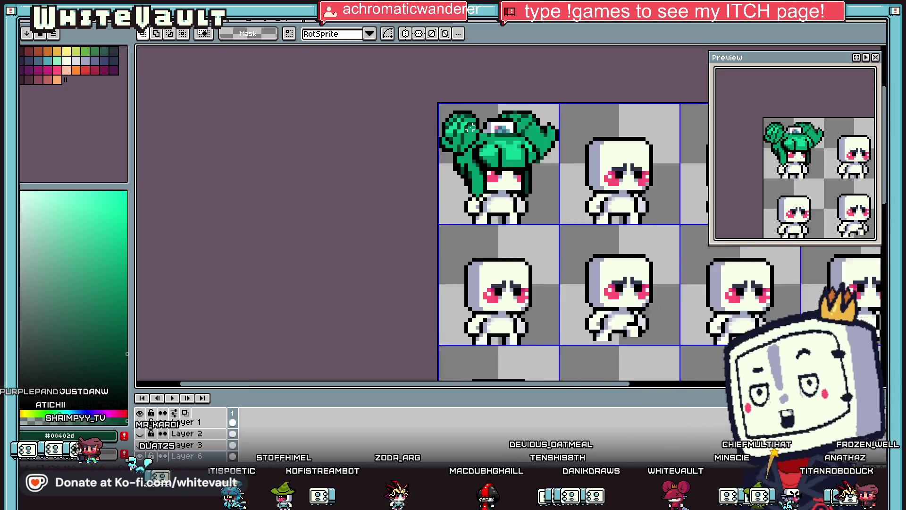
{"action": "scroll", "coordinate": [476, 133], "scroll_direction": "up", "scroll_amount": 1}
{"action": "left_click", "coordinate": [476, 132], "text": "alt"}
{"action": "scroll", "coordinate": [476, 133], "scroll_direction": "up", "scroll_amount": 1}
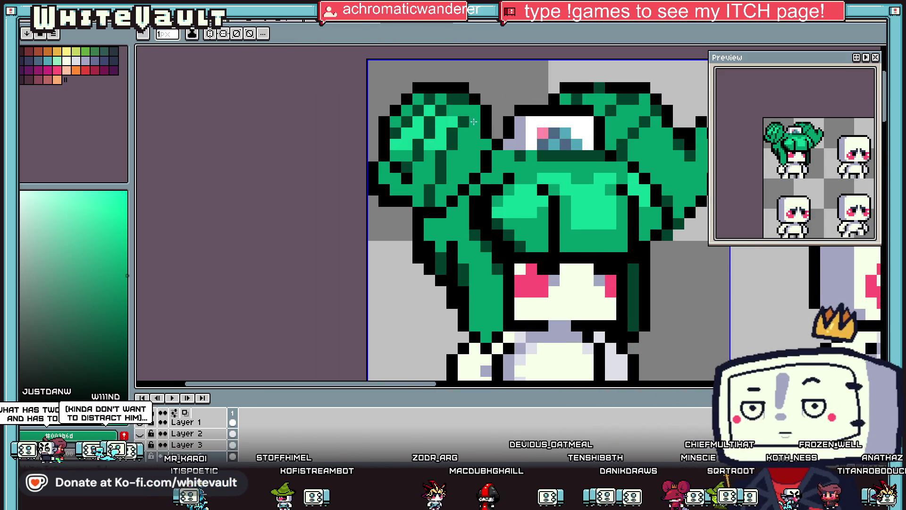
{"action": "key", "text": "alt"}
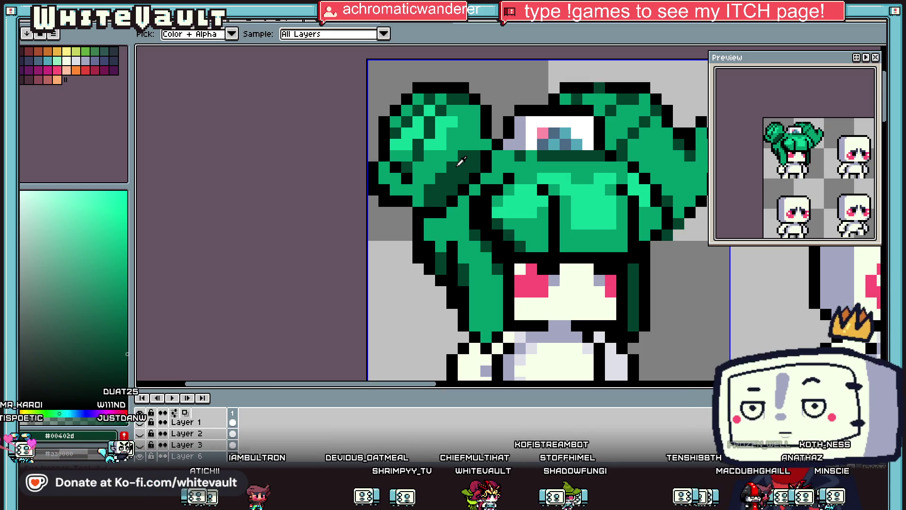
{"action": "scroll", "coordinate": [462, 162], "scroll_direction": "down", "scroll_amount": 3}
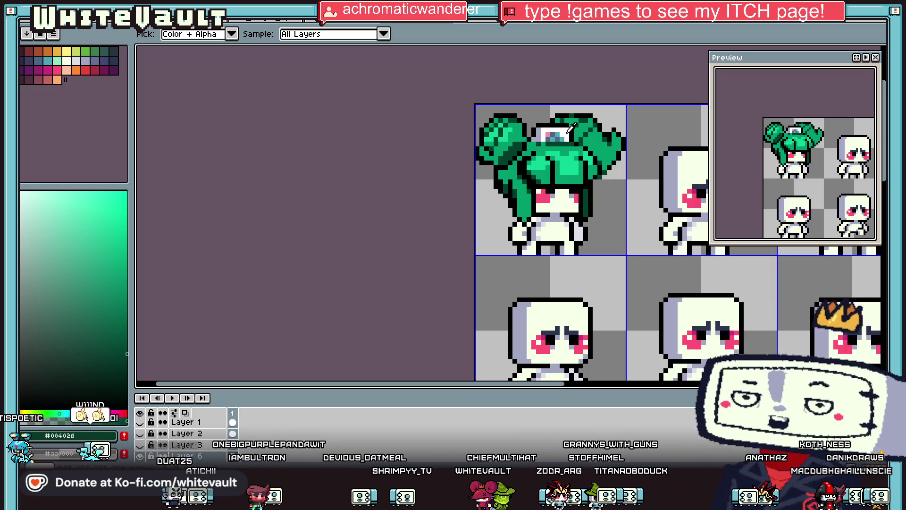
{"action": "scroll", "coordinate": [547, 164], "scroll_direction": "up", "scroll_amount": 3}
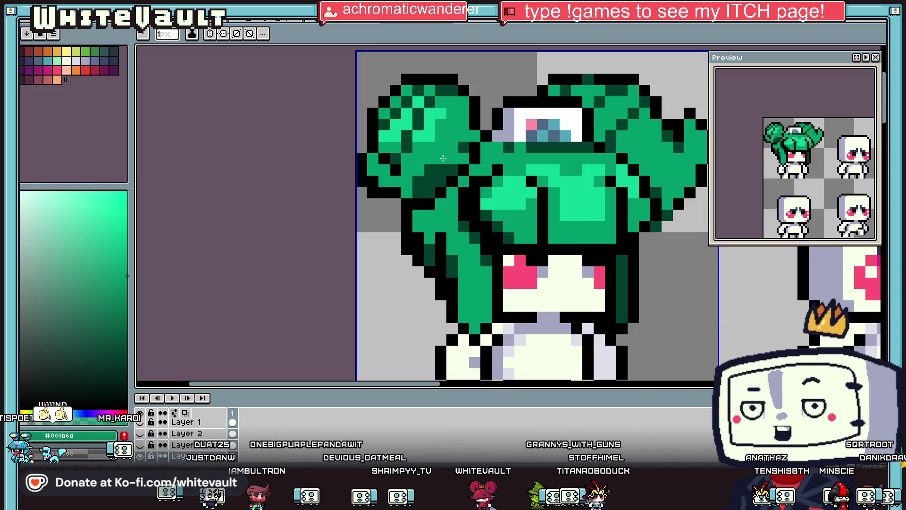
{"action": "key", "text": "alt"}
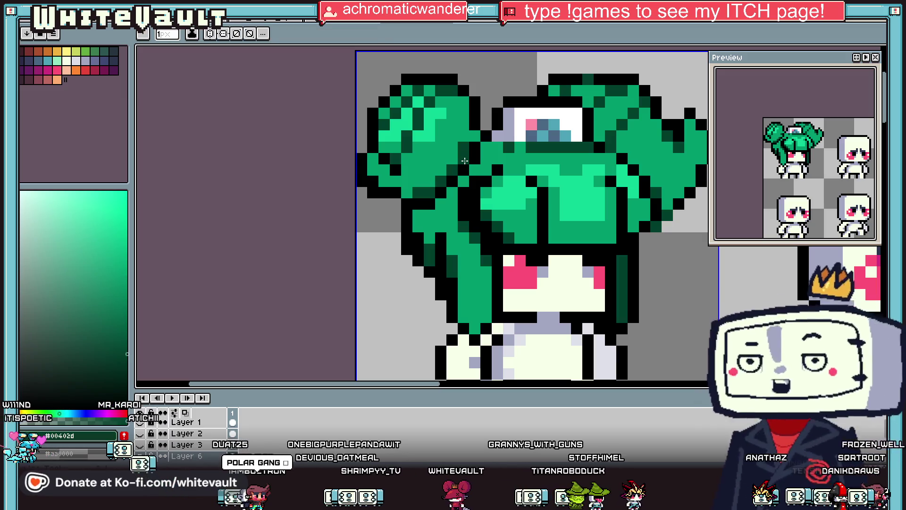
{"action": "scroll", "coordinate": [459, 162], "scroll_direction": "down", "scroll_amount": 4}
{"action": "scroll", "coordinate": [467, 151], "scroll_direction": "up", "scroll_amount": 5}
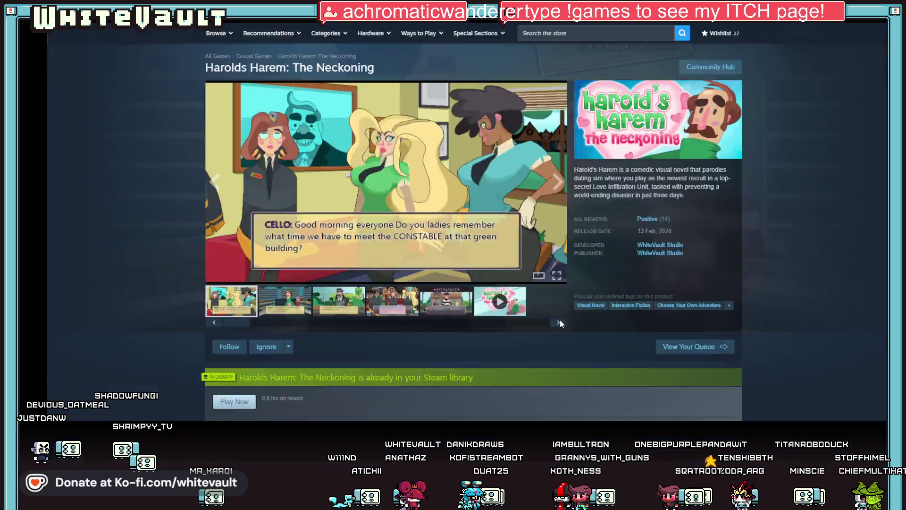
Preview the first screenshot full screen, then play the game trailer full screen
{"action": "left_click", "coordinate": [558, 317]}
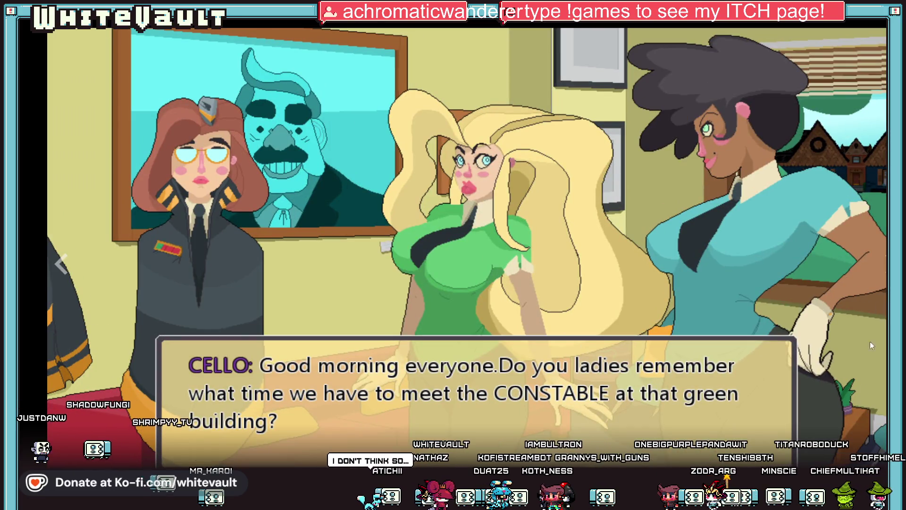
{"action": "key", "text": "Escape"}
{"action": "left_click", "coordinate": [499, 343]}
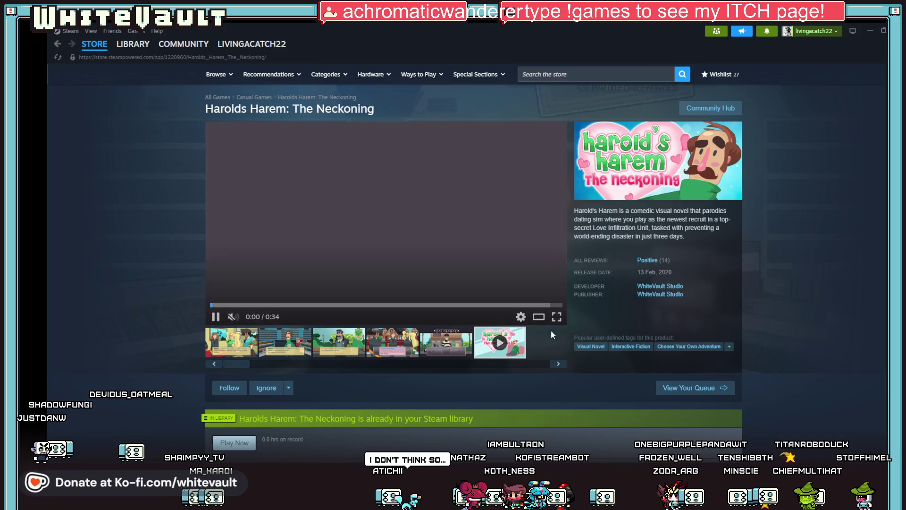
{"action": "left_click", "coordinate": [558, 316]}
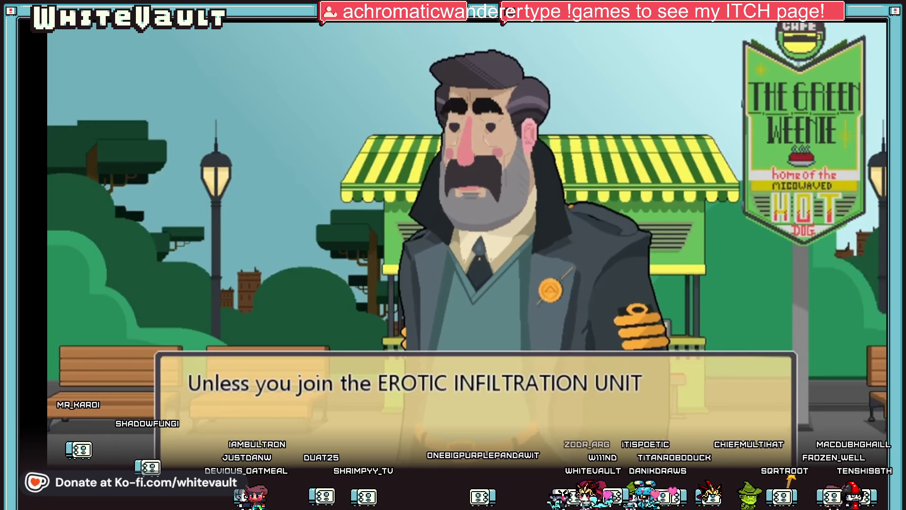
{"action": "key", "text": "space"}
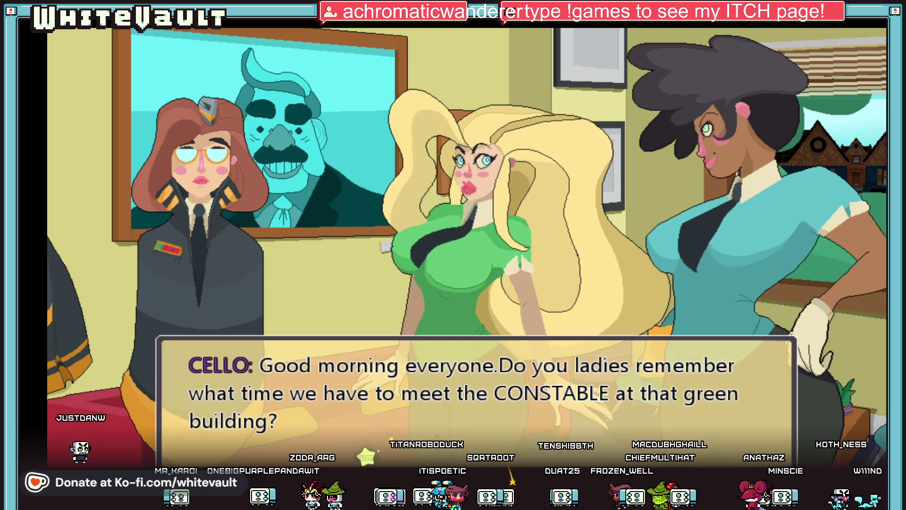
{"action": "key", "text": "Escape"}
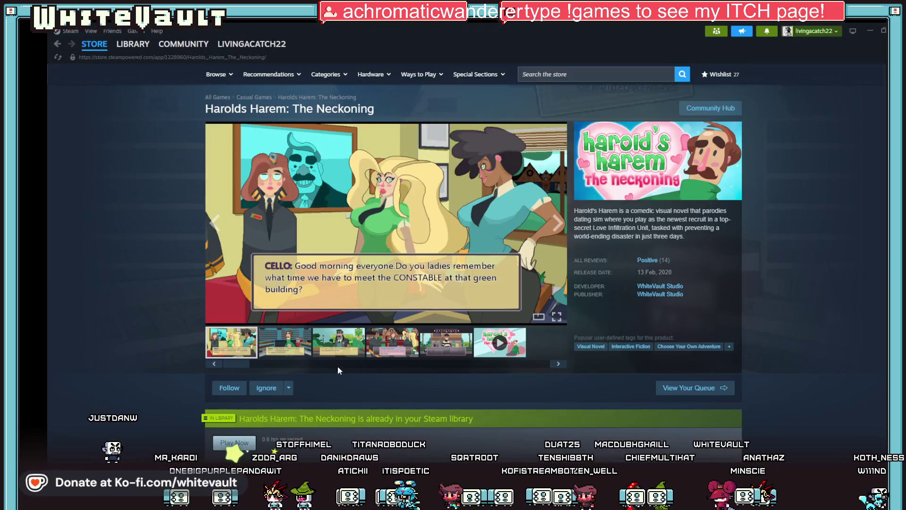
{"action": "mouse_move", "coordinate": [216, 316]}
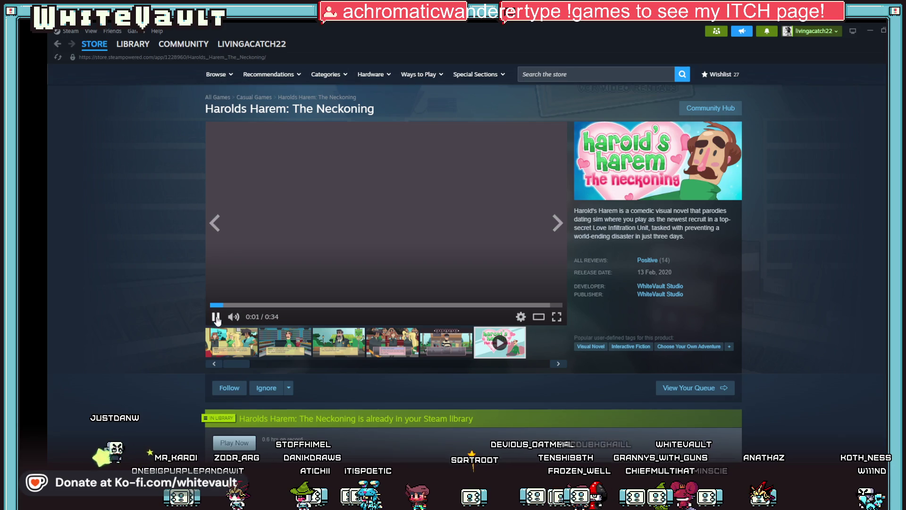
{"action": "left_click", "coordinate": [557, 316]}
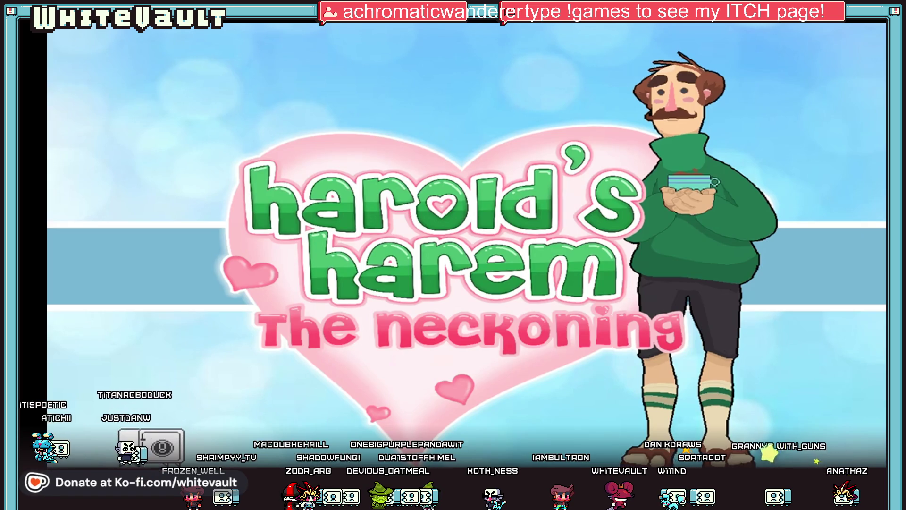
{"action": "mouse_move", "coordinate": [386, 223]}
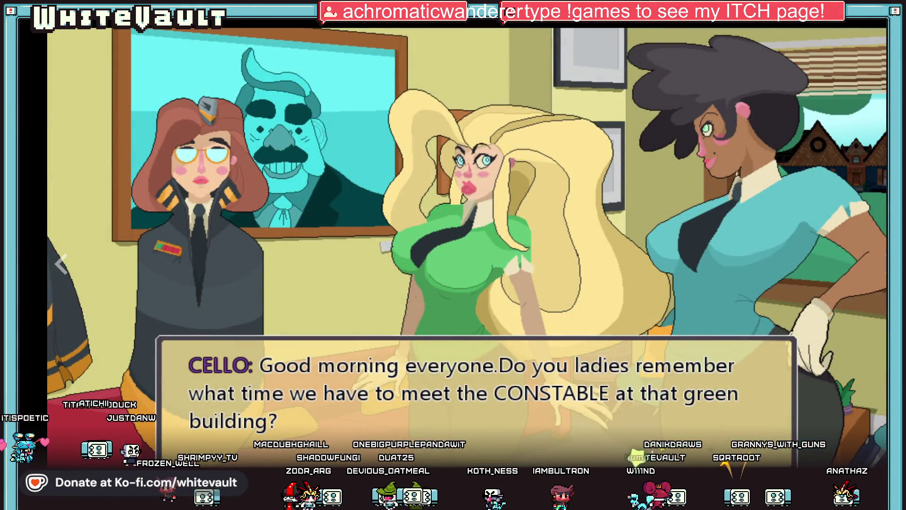
Close the full-screen view and seek the trailer past 0:12 and 0:20 to its title screen
{"action": "key", "text": "Escape"}
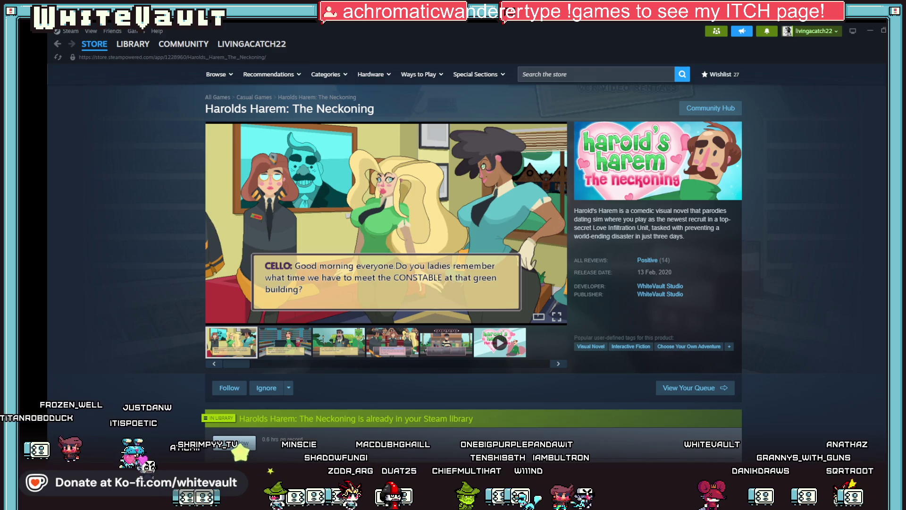
{"action": "left_click", "coordinate": [180, 57]}
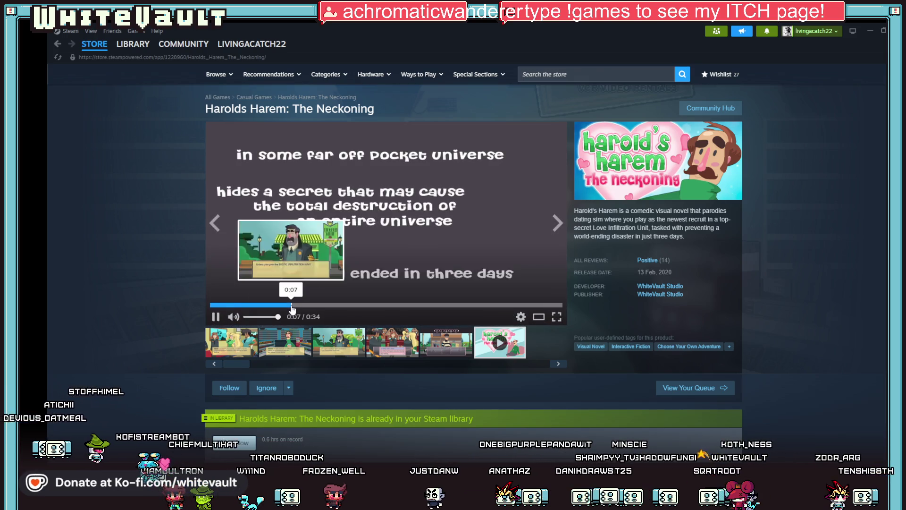
{"action": "left_click", "coordinate": [342, 306]}
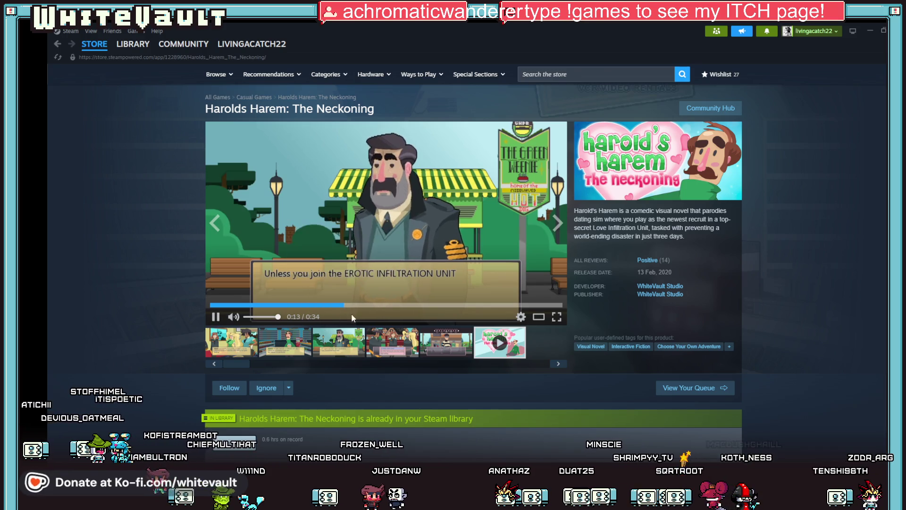
{"action": "left_click", "coordinate": [418, 306]}
{"action": "left_click", "coordinate": [462, 306]}
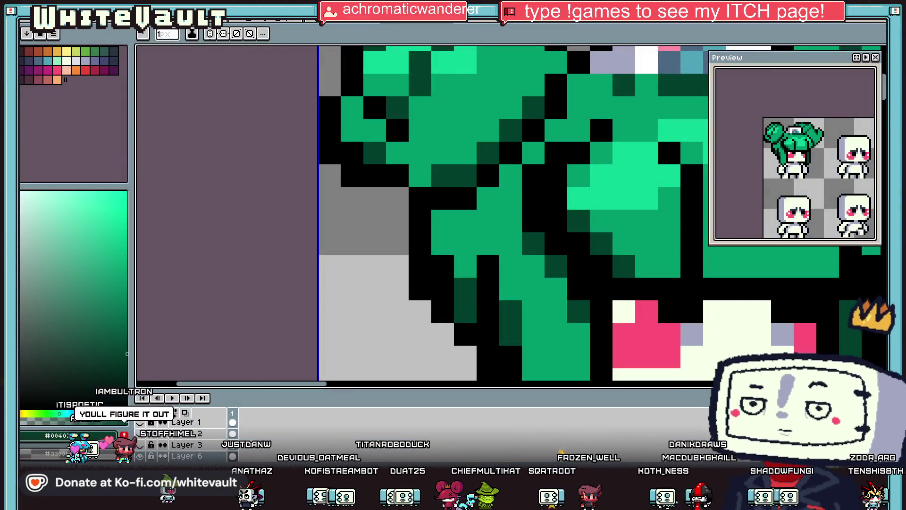
Bring up the layer options menu and dismiss it without changes
{"action": "scroll", "coordinate": [534, 373], "scroll_direction": "down", "scroll_amount": 3}
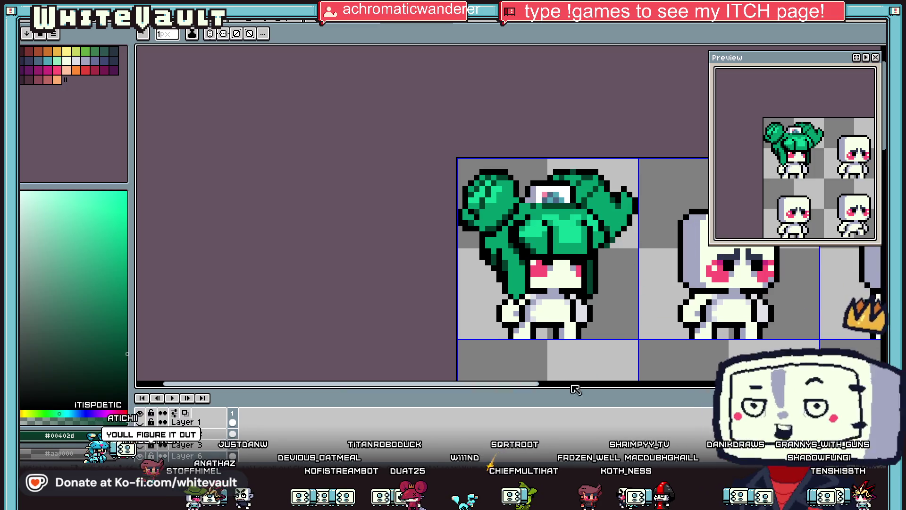
{"action": "left_click_drag", "start_coordinate": [534, 385], "coordinate": [572, 385]}
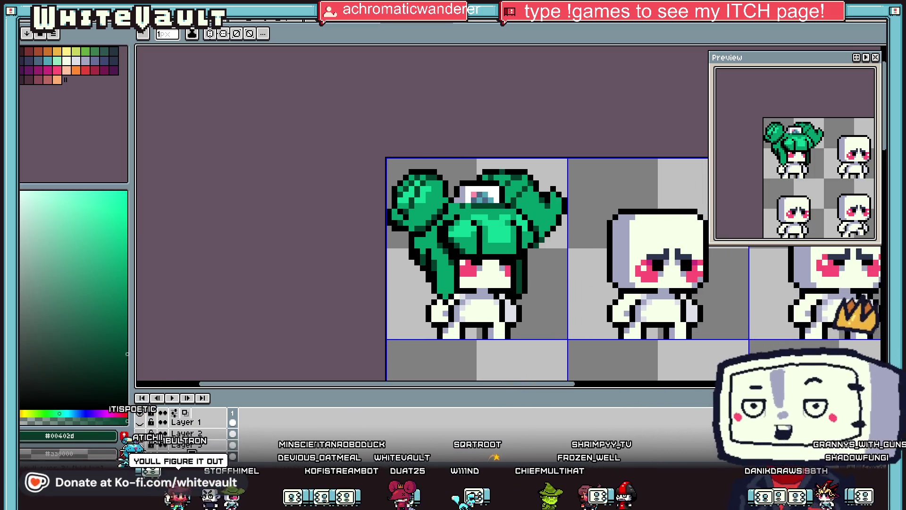
{"action": "right_click", "coordinate": [204, 447]}
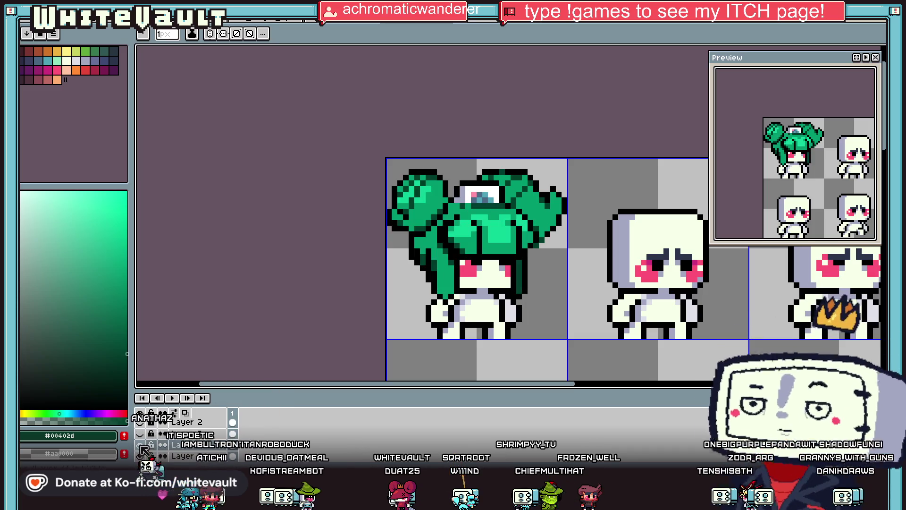
{"action": "right_click", "coordinate": [201, 448]}
{"action": "left_click", "coordinate": [262, 452]}
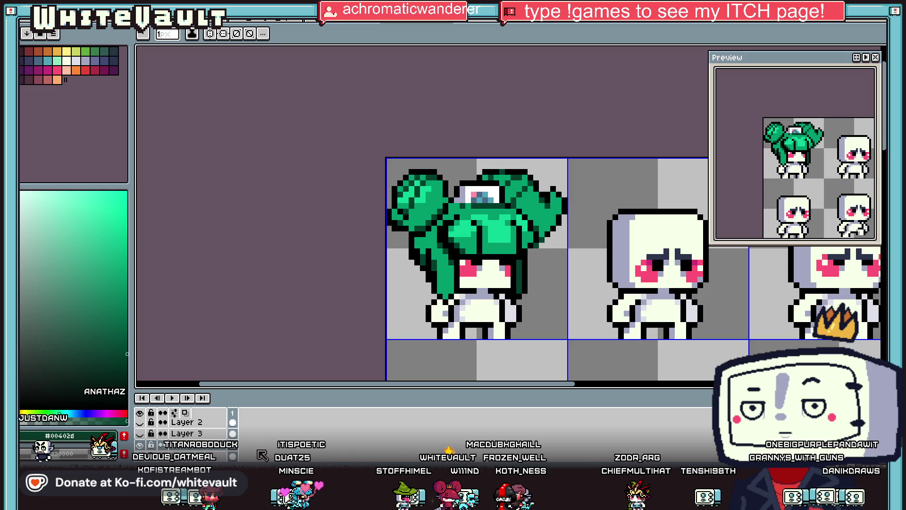
{"action": "scroll", "coordinate": [540, 223], "scroll_direction": "up", "scroll_amount": 1}
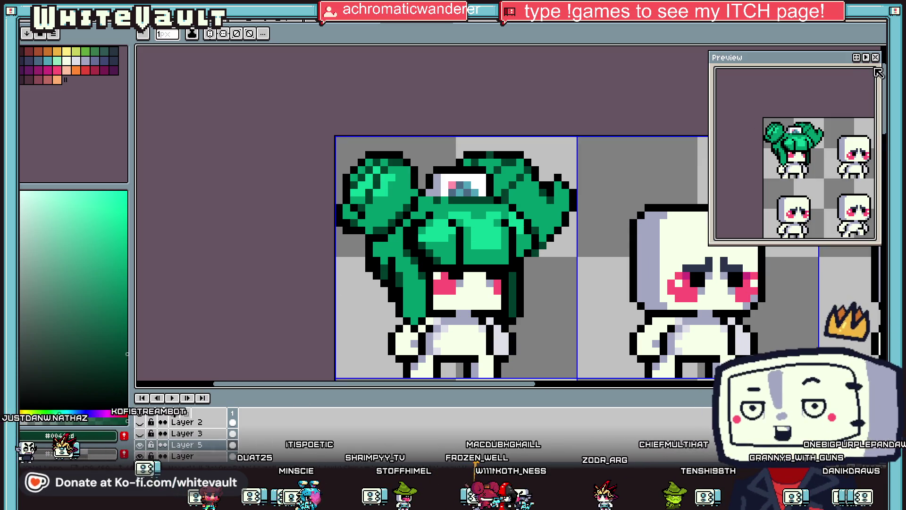
Marquee the loose pixels beside the right bun and shift them up-left into it
{"action": "key", "text": "m"}
{"action": "left_click_drag", "start_coordinate": [616, 149], "coordinate": [545, 281]}
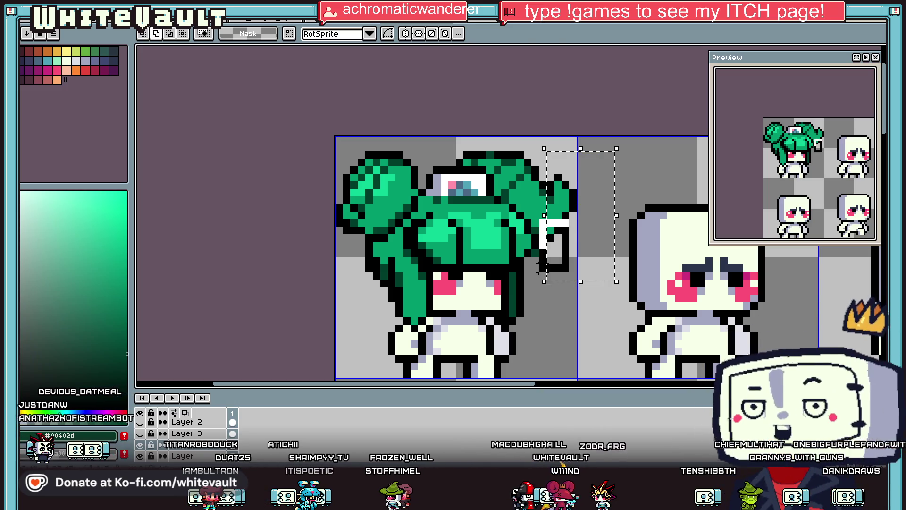
{"action": "left_click_drag", "start_coordinate": [572, 261], "coordinate": [565, 246]}
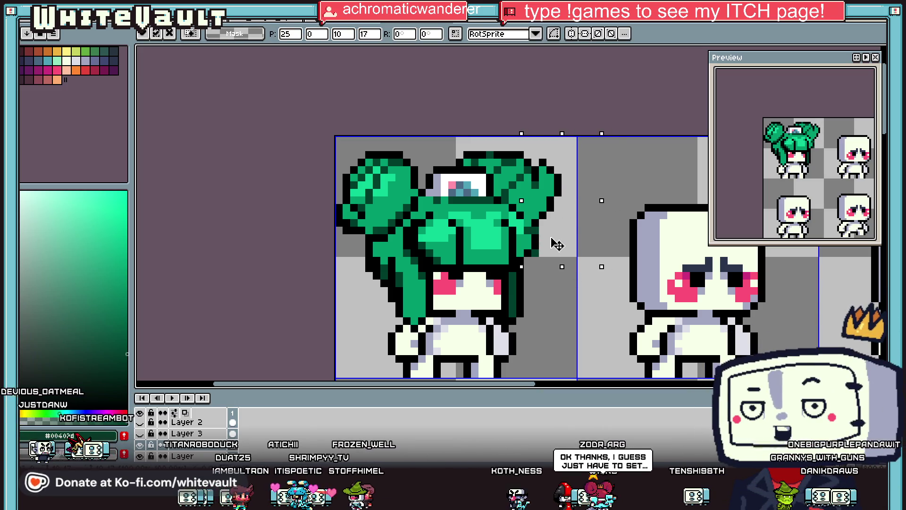
{"action": "key", "text": "Return"}
{"action": "scroll", "coordinate": [550, 226], "scroll_direction": "up", "scroll_amount": 1}
Sample the hair's mid green, dark green shadow and black outline colours
{"action": "key", "text": "i"}
{"action": "left_click", "coordinate": [547, 223], "text": "alt"}
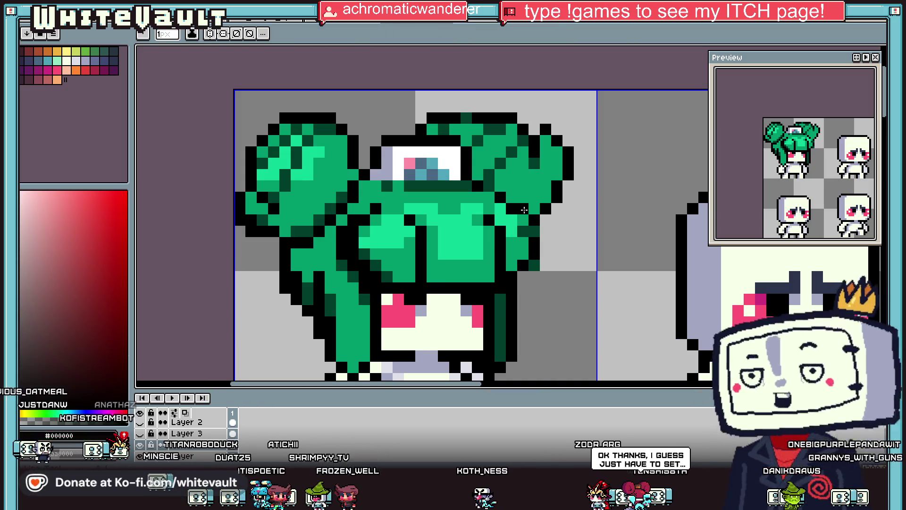
{"action": "left_click", "coordinate": [528, 230], "text": "alt"}
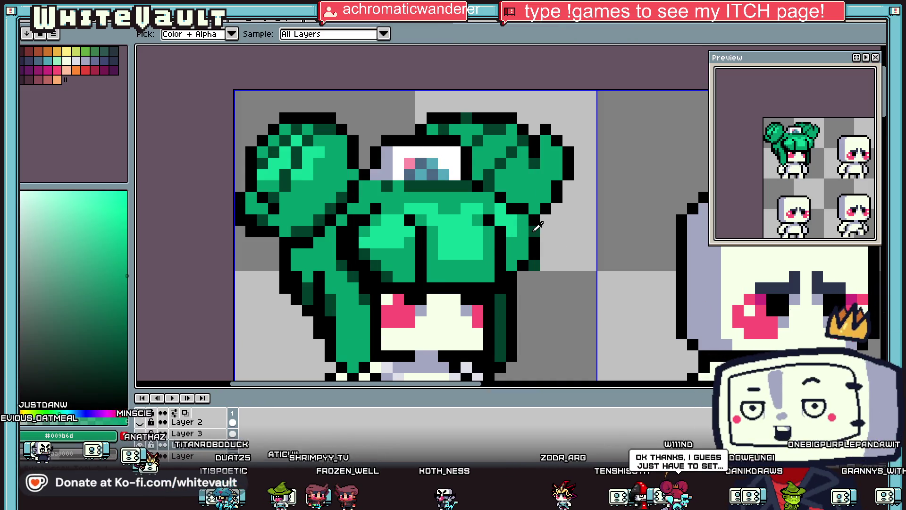
{"action": "left_click", "coordinate": [528, 216], "text": "alt"}
{"action": "left_click", "coordinate": [528, 213], "text": "alt"}
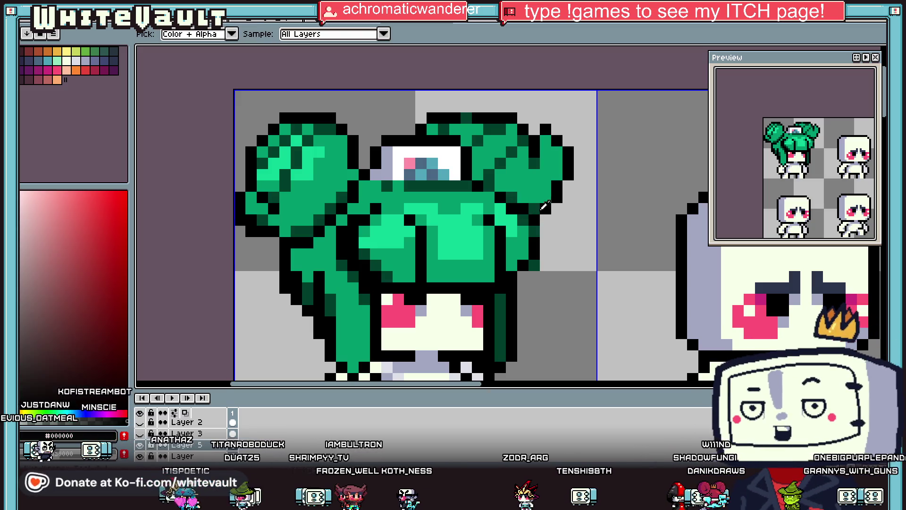
{"action": "left_click", "coordinate": [527, 209], "text": "alt"}
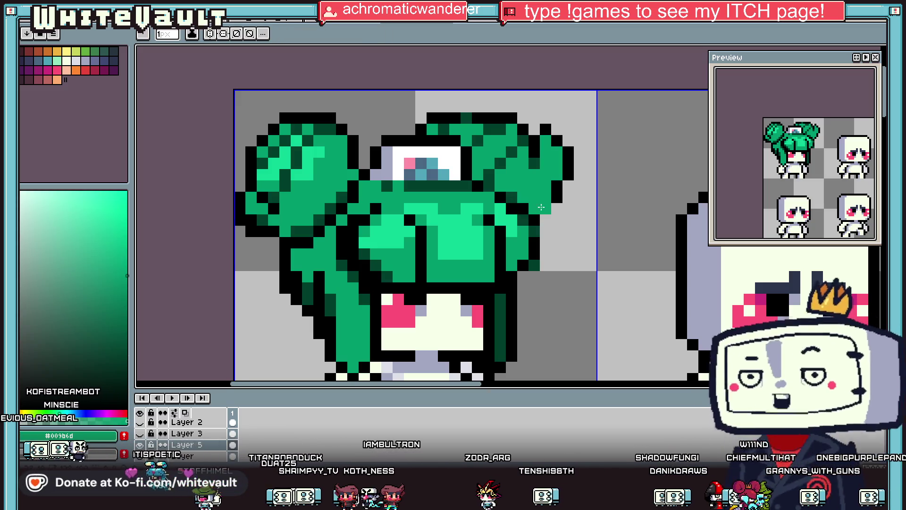
{"action": "left_click", "coordinate": [546, 208], "text": "alt"}
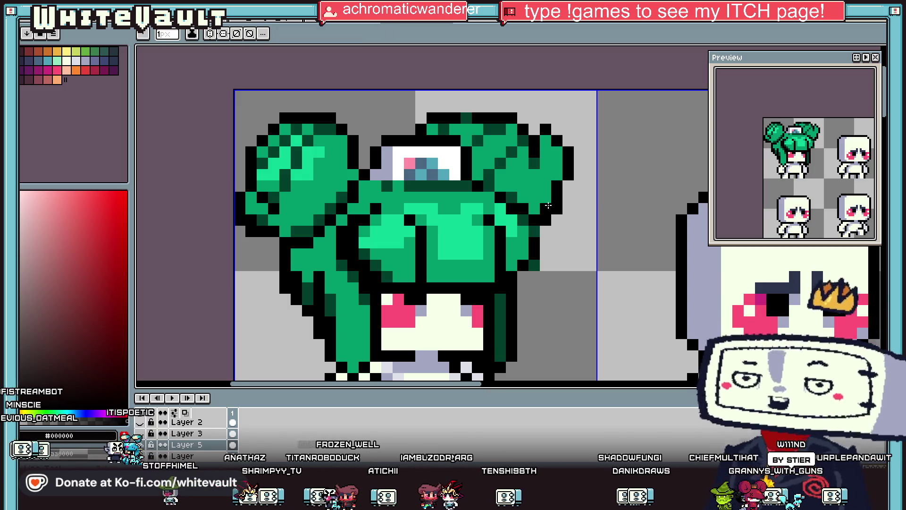